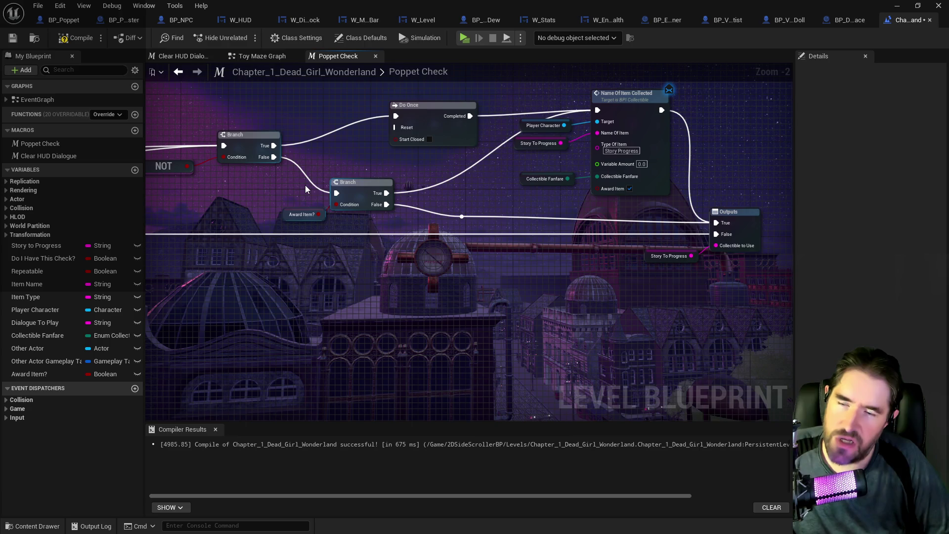
Pan across the Poppet Check macro, then return to Toy Maze Graph via the Chapter_1_Dead_Girl_Wonderland breadcrumb
mouse_move(305, 189)
left_mouse_down()
mouse_move(369, 185)
mouse_move(606, 137)
left_mouse_up()
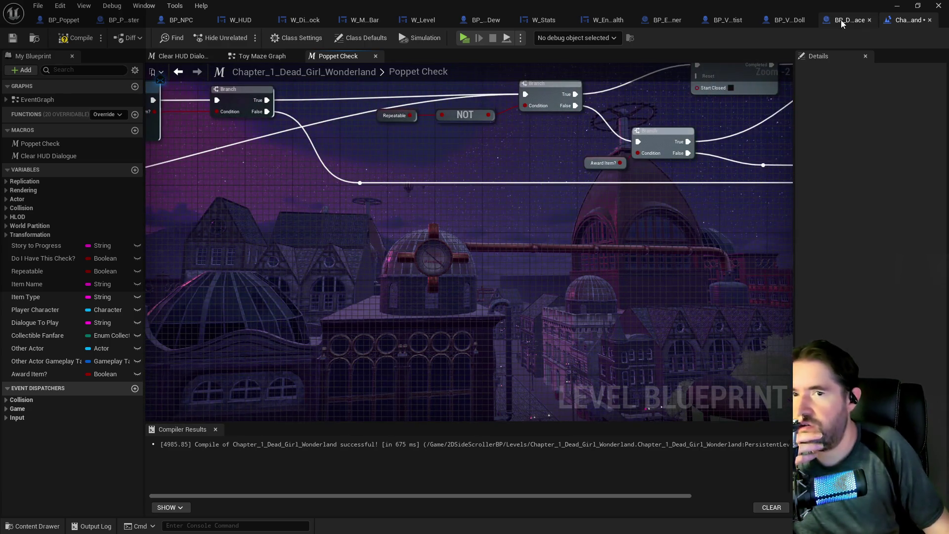
left_click(305, 74)
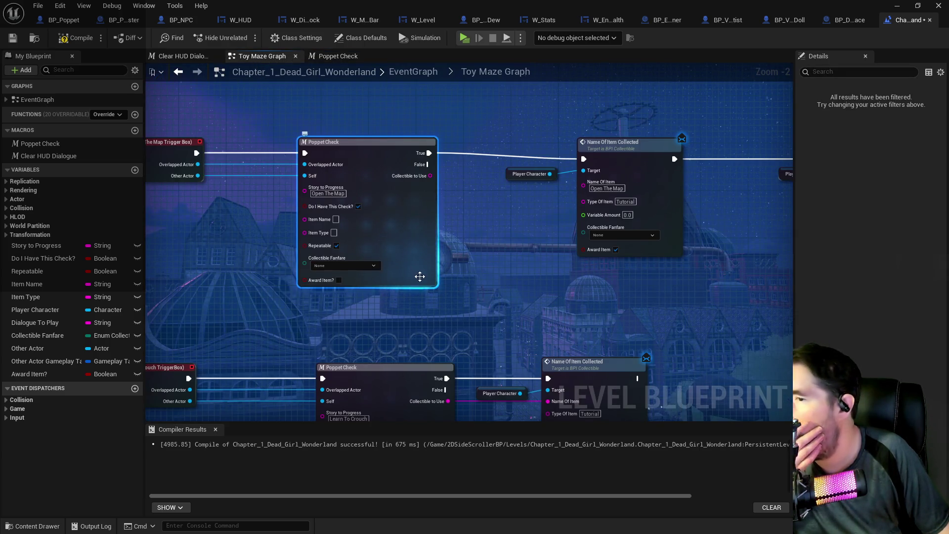
Survey Toy Maze Graph's Poppet Check calls and the Name Of Item Collected nodes
left_click_drag(572, 322, 442, 287)
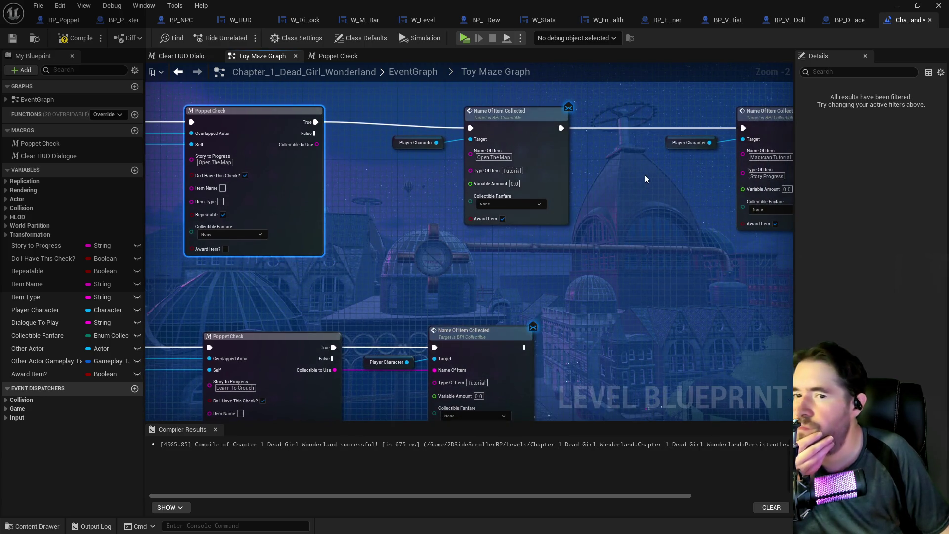
left_click_drag(656, 255, 361, 286)
mouse_move(515, 292)
left_mouse_down()
mouse_move(237, 289)
mouse_move(435, 293)
mouse_move(552, 275)
left_mouse_up()
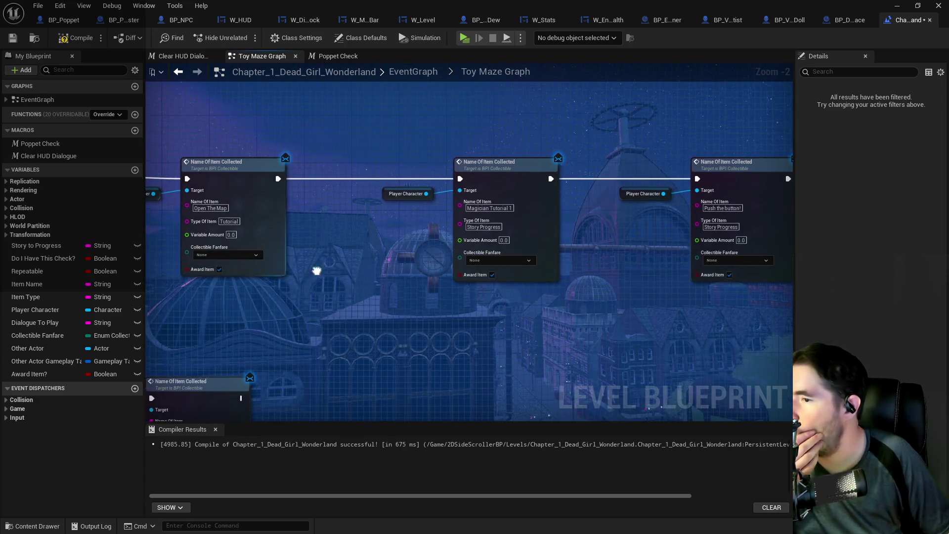
left_click_drag(320, 259, 463, 275)
scroll(464, 275, "down", 2)
left_click_drag(386, 322, 476, 176)
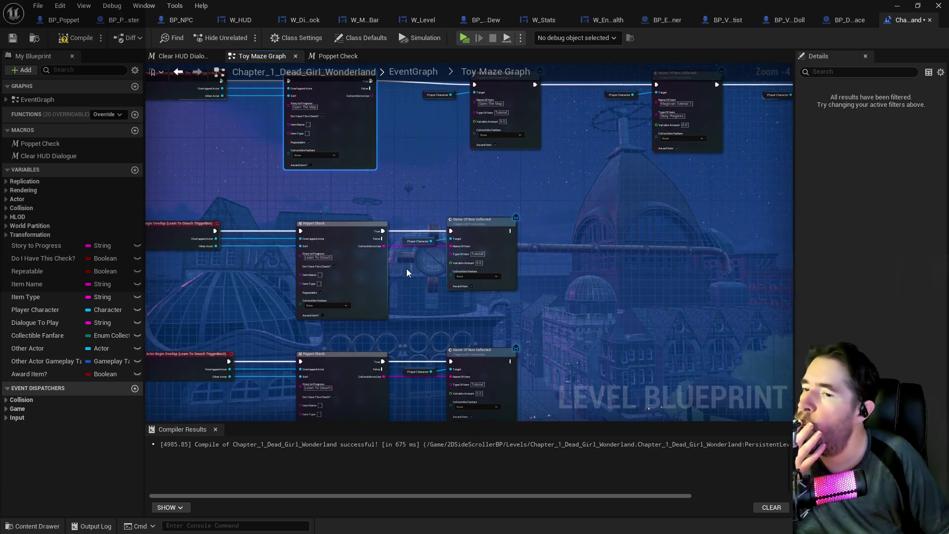
scroll(396, 287, "up", 2)
mouse_move(396, 287)
left_mouse_down()
mouse_move(418, 237)
mouse_move(443, 221)
left_mouse_up()
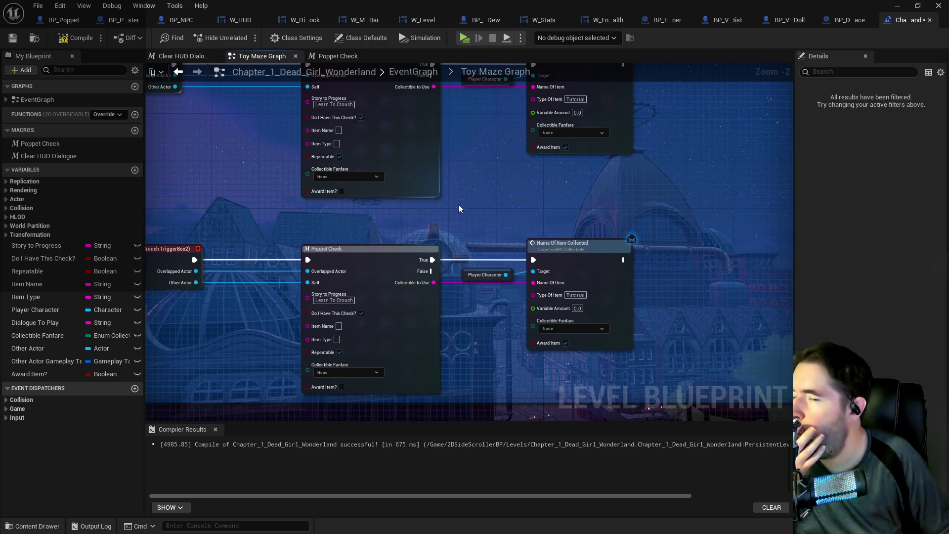
Inspect both rows of Poppet Check nodes, then go back to the Poppet Check macro graph
left_click_drag(458, 204, 415, 392)
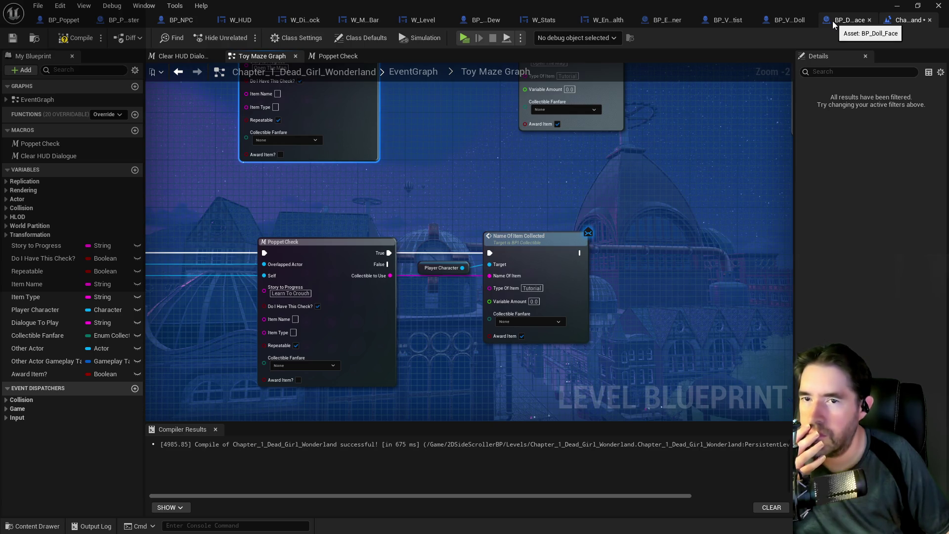
mouse_move(409, 144)
left_mouse_down()
mouse_move(417, 239)
mouse_move(397, 264)
left_mouse_up()
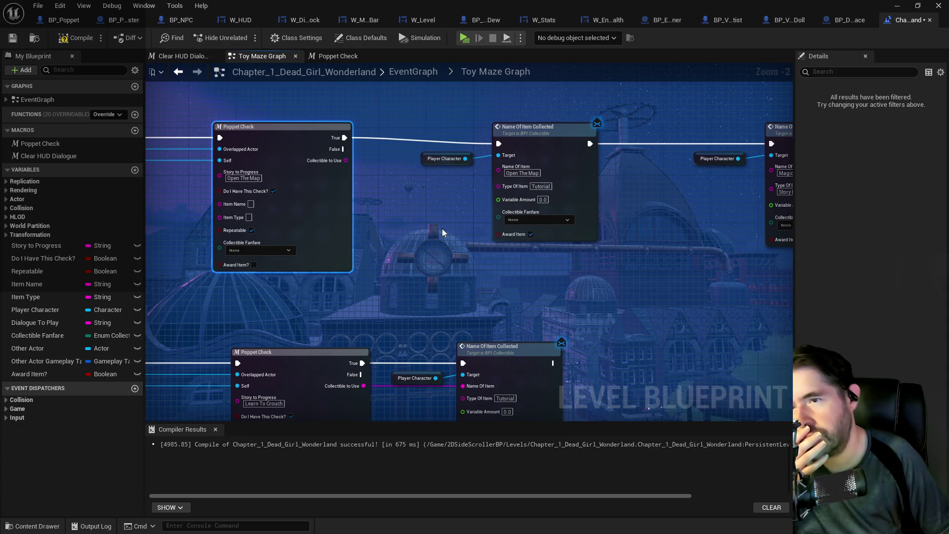
left_click_drag(442, 229, 396, 238)
mouse_move(389, 133)
left_mouse_down()
mouse_move(491, 180)
mouse_move(516, 150)
left_mouse_up()
mouse_move(365, 220)
left_mouse_down()
mouse_move(467, 221)
mouse_move(445, 260)
mouse_move(417, 267)
mouse_move(227, 268)
left_mouse_up()
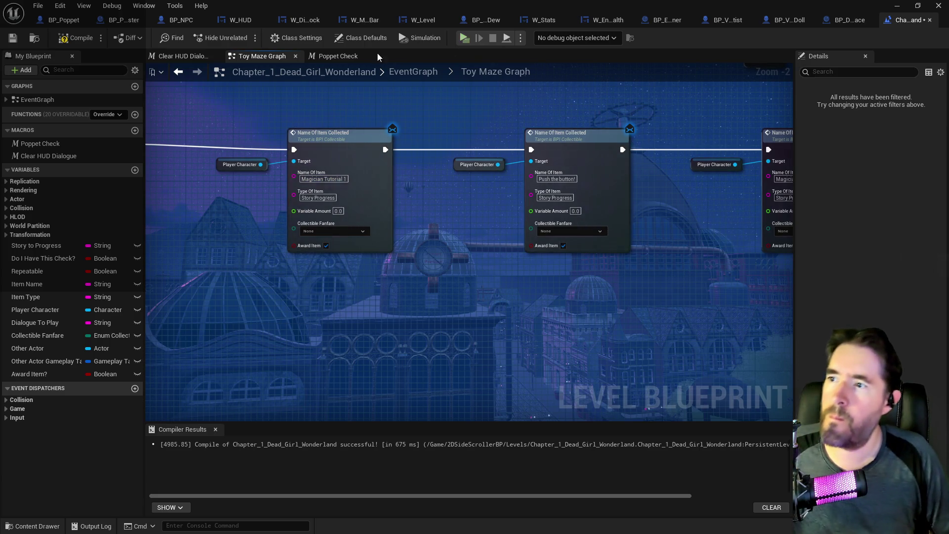
left_click(330, 62)
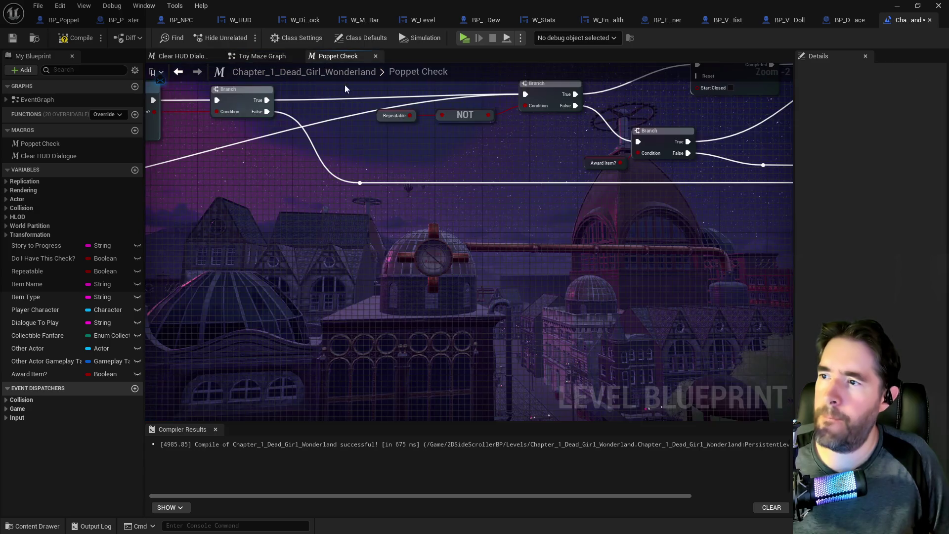
Add a Print String node reading 'Poppet Check 1' with a 30-second duration
right_click(534, 270)
type("print string")
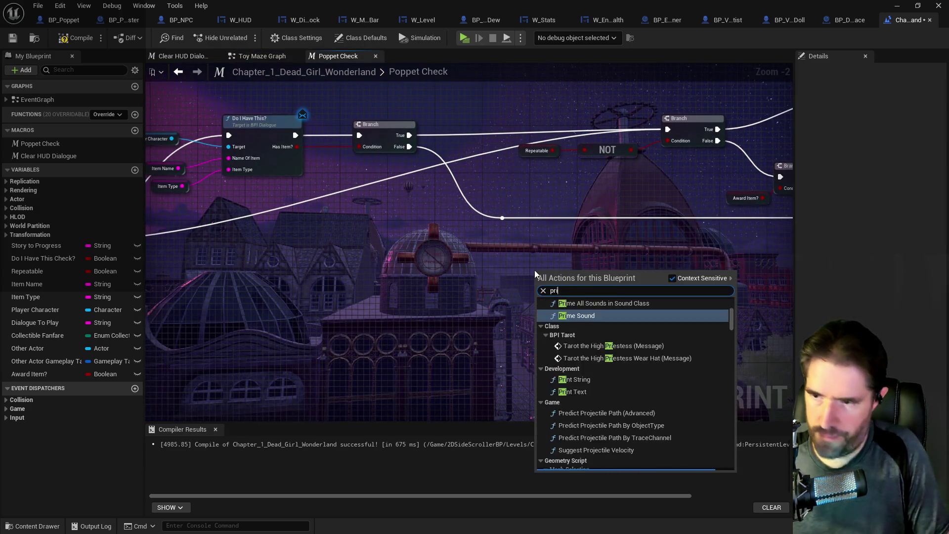
left_click(585, 312)
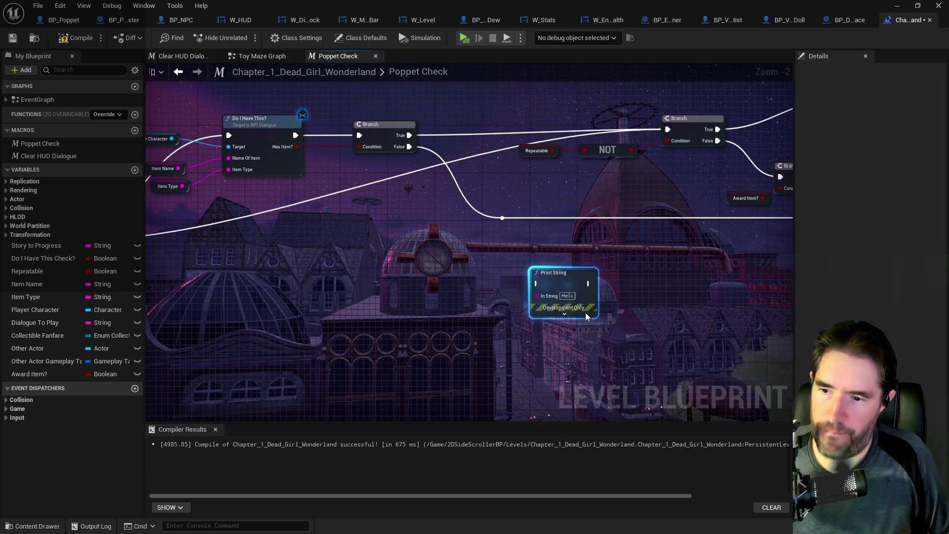
left_click(564, 315)
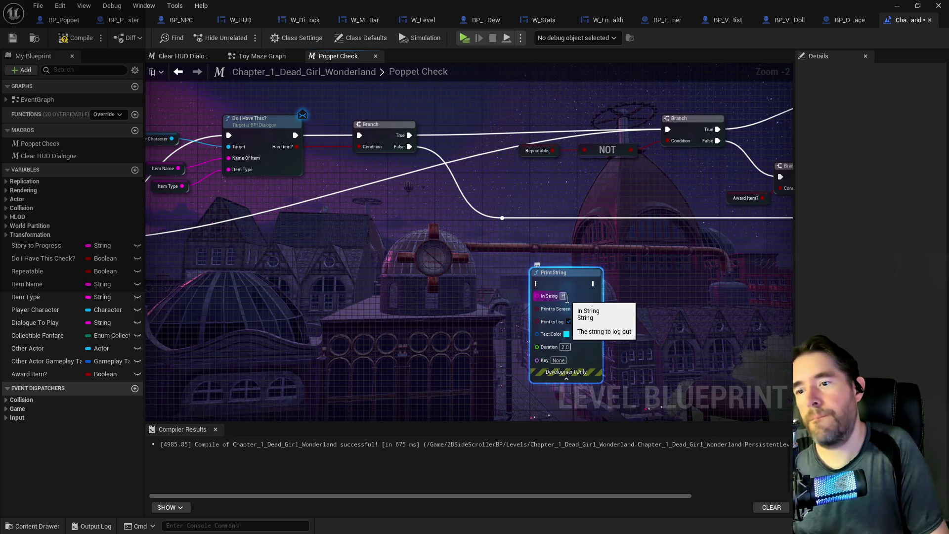
type("PoppetCheck 1")
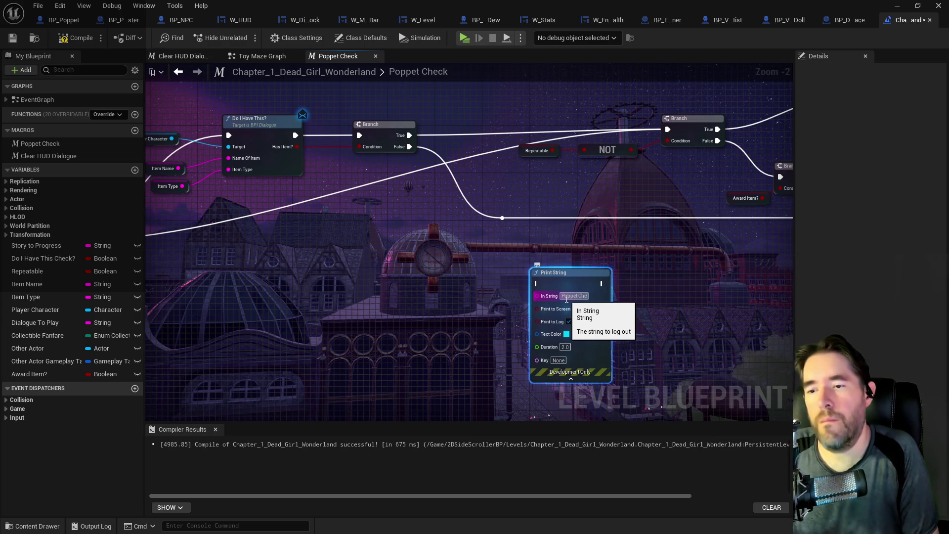
left_click(566, 352)
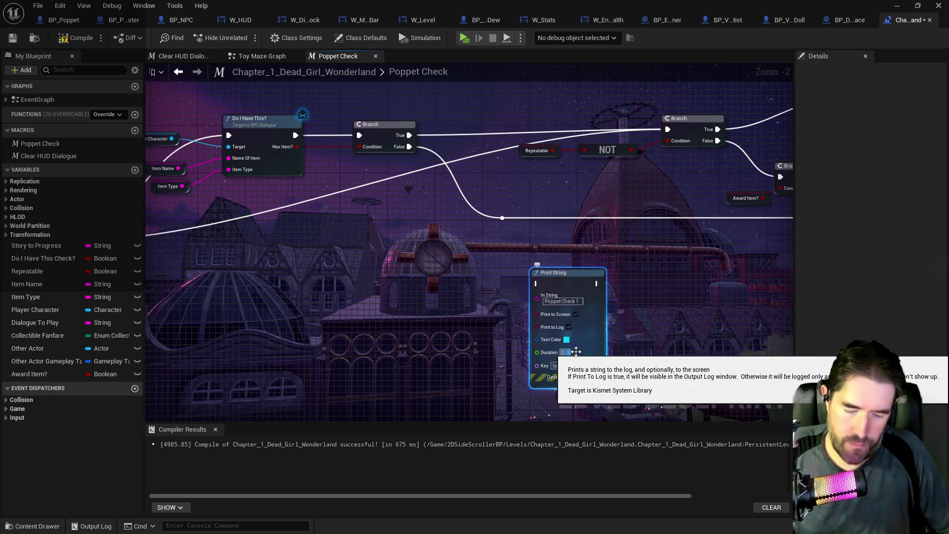
type("30")
key("Return")
left_click_drag(563, 294, 674, 304)
Place a 'Poppet Check 1 T' Print String between Branch True and Do I Have This?, then duplicate it
scroll(675, 304, "down", 3)
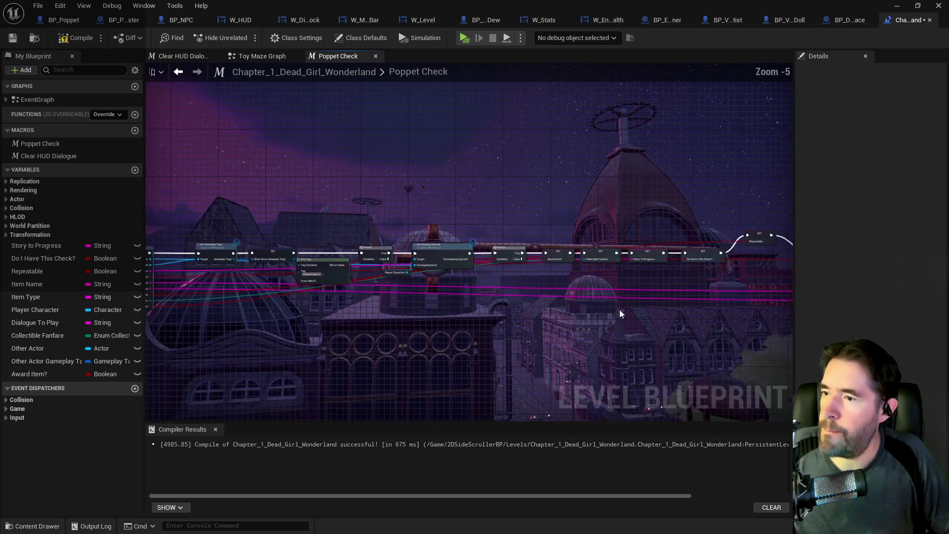
scroll(574, 253, "up", 3)
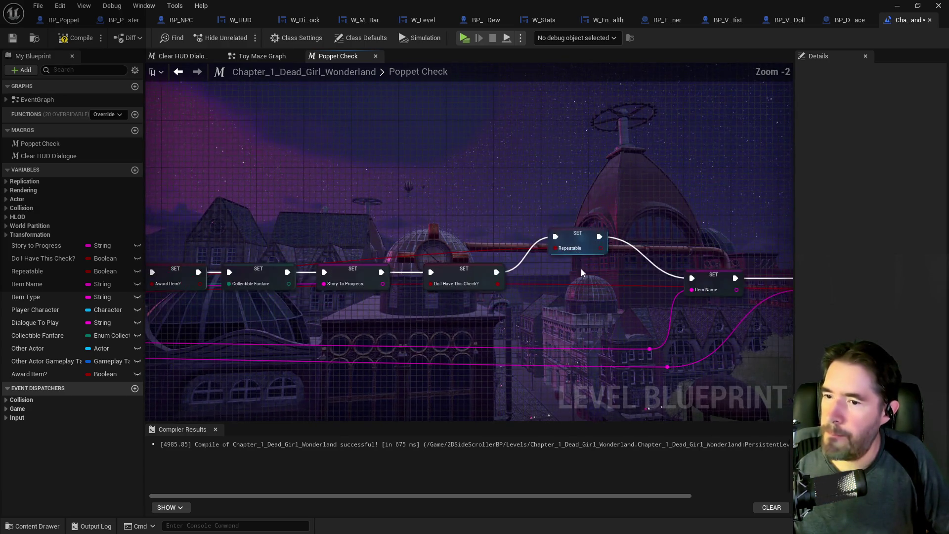
key("ctrl+v")
left_click_drag(467, 190, 467, 157)
left_click(495, 186)
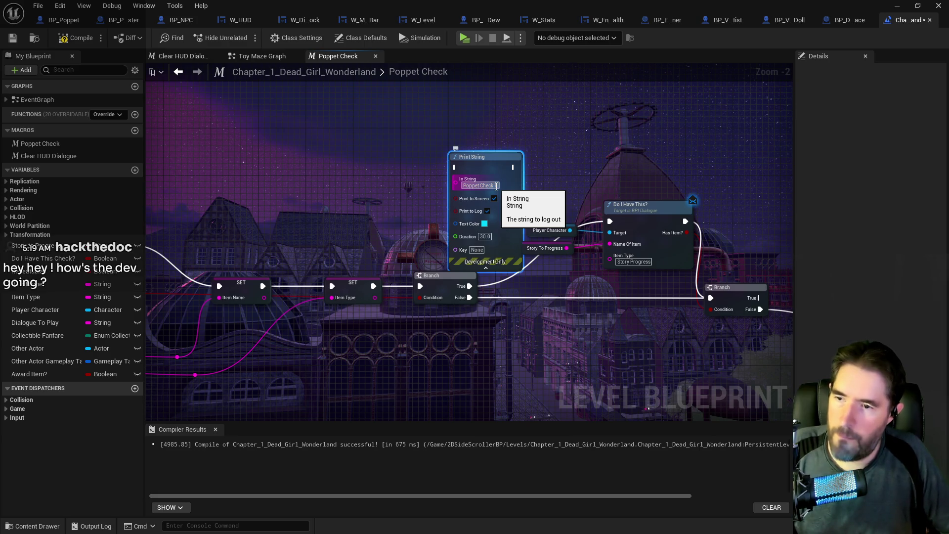
type(" 1 T")
mouse_move(474, 277)
left_mouse_down()
mouse_move(401, 185)
mouse_move(455, 167)
left_mouse_up()
left_click_drag(518, 167, 610, 222)
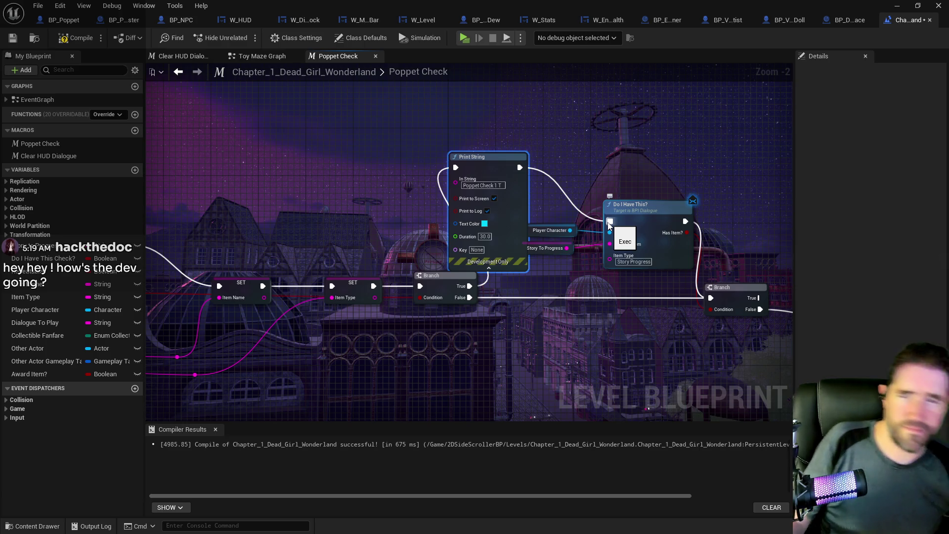
key("ctrl+c")
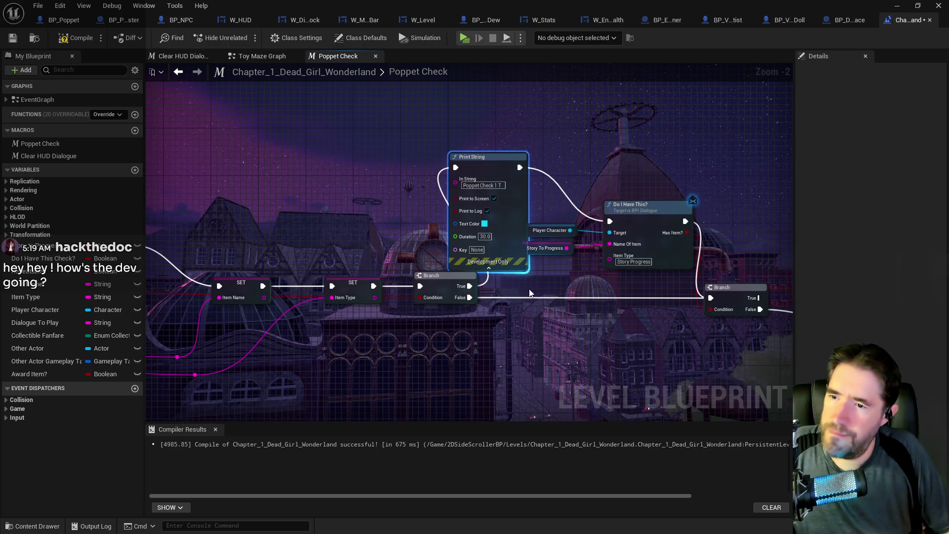
key("ctrl+v")
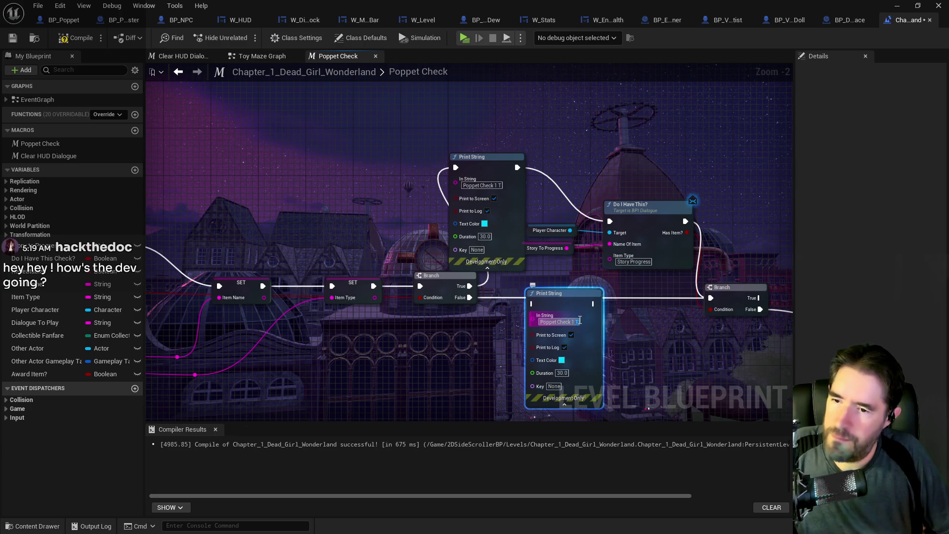
Make the duplicate print's text red and wire it from the Branch's False output
left_click(561, 360)
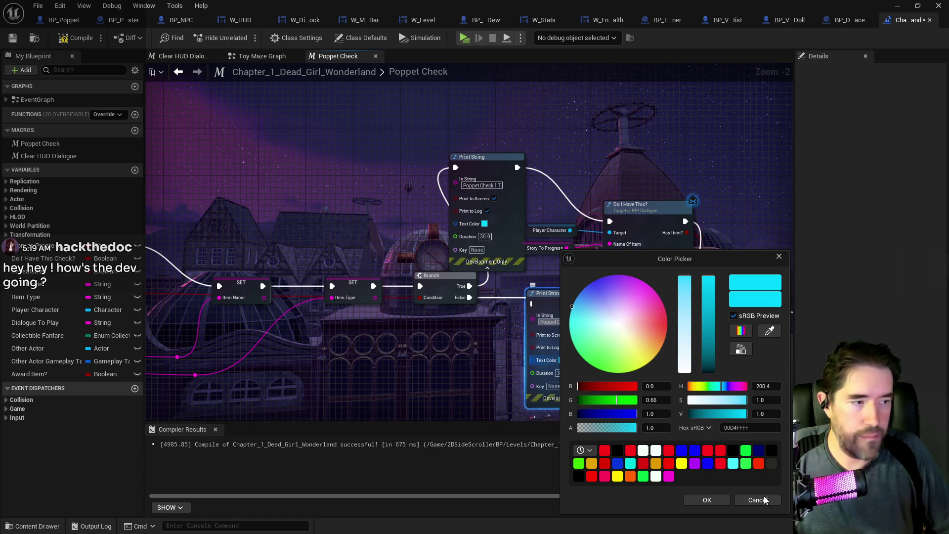
left_click(629, 449)
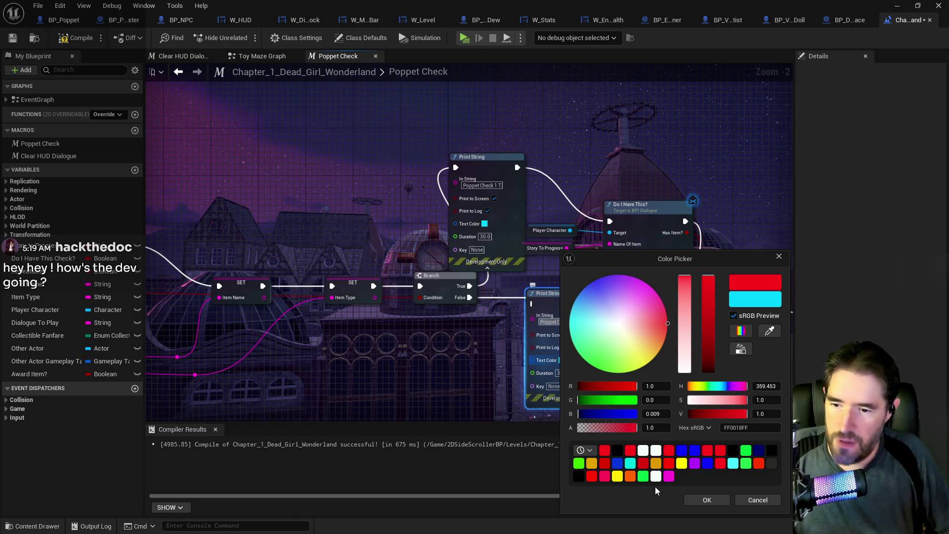
left_click(697, 504)
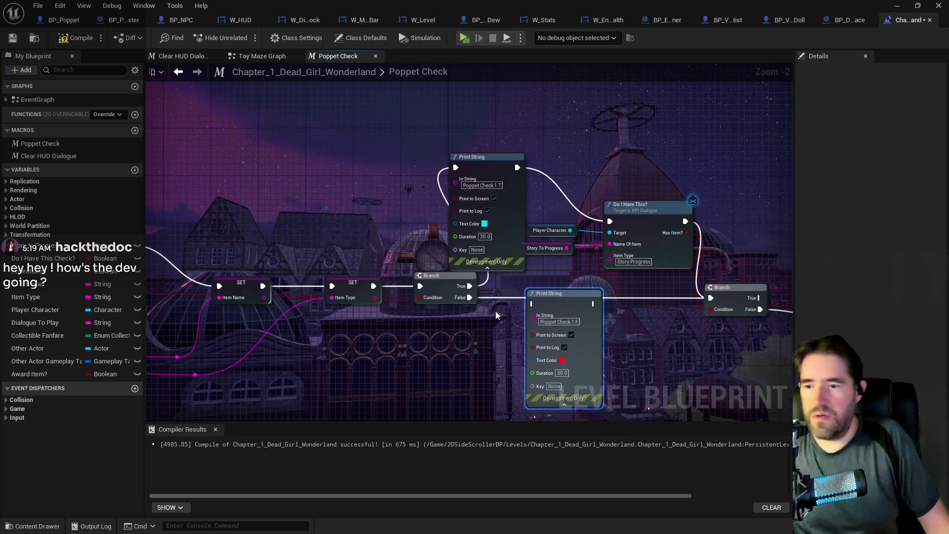
left_click_drag(469, 297, 532, 303)
left_click_drag(592, 303, 710, 298)
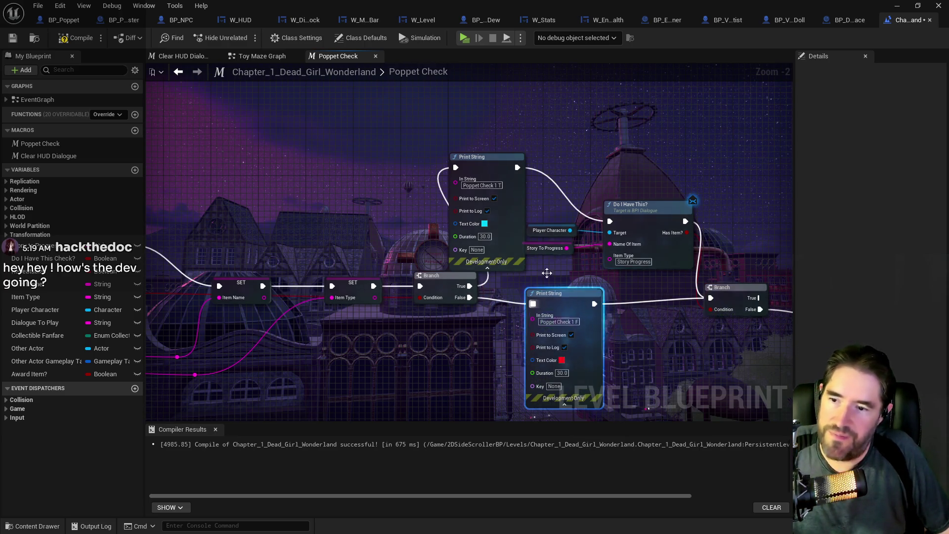
left_click(508, 211)
scroll(780, 394, "down", 3)
right_click(249, 151)
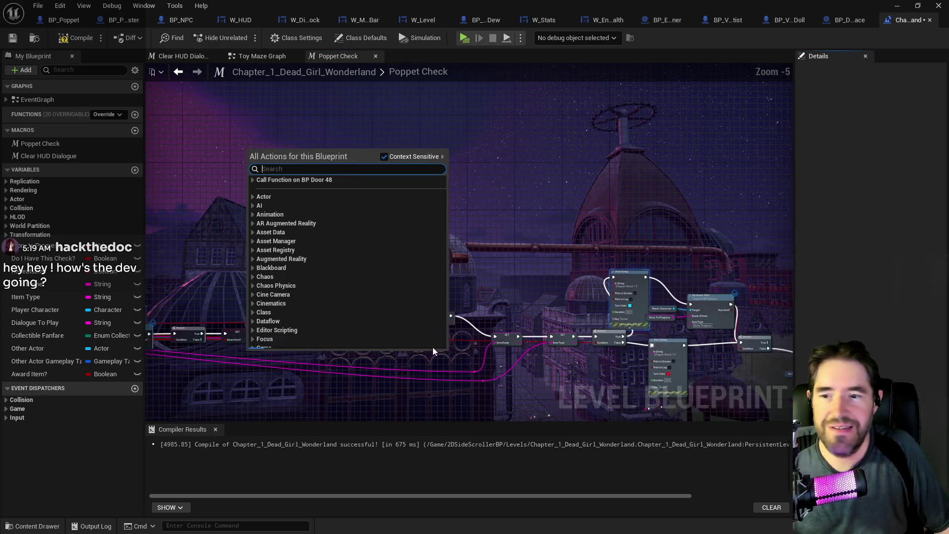
left_click_drag(743, 350, 367, 287)
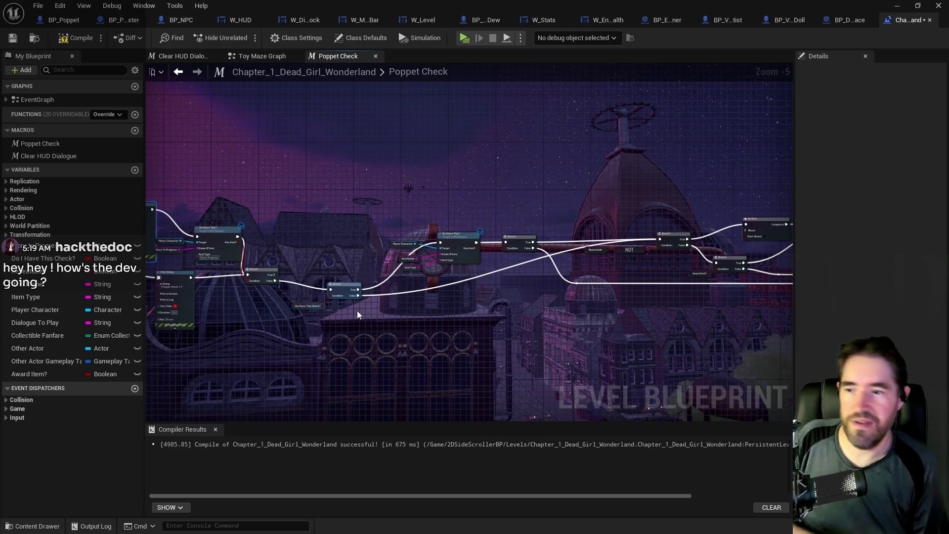
scroll(397, 269, "up", 3)
mouse_move(325, 230)
left_mouse_down()
mouse_move(456, 188)
mouse_move(245, 178)
mouse_move(297, 208)
mouse_move(375, 285)
left_mouse_up()
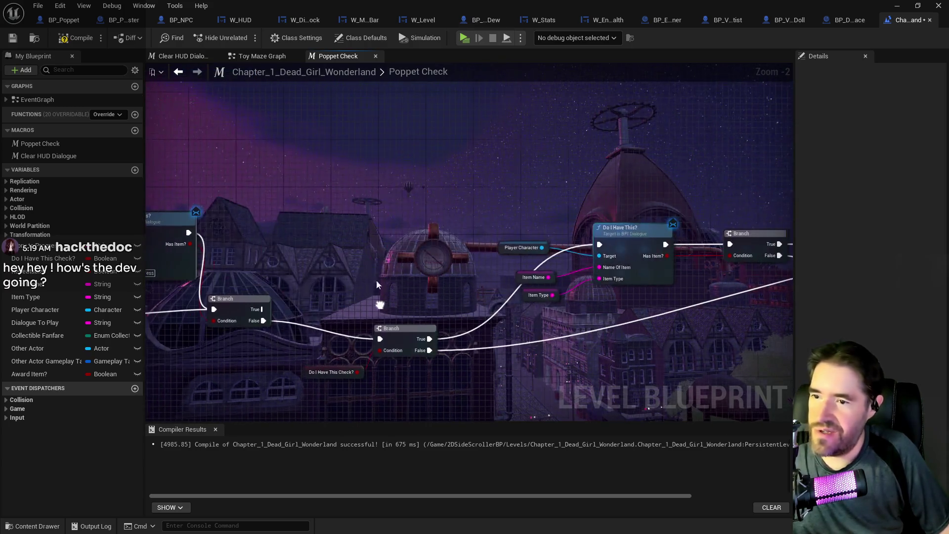
Add a 'Poppet Check 2 T' print wired from Branch True into Do I Have This?
key("ctrl+v")
left_click_drag(474, 177, 460, 174)
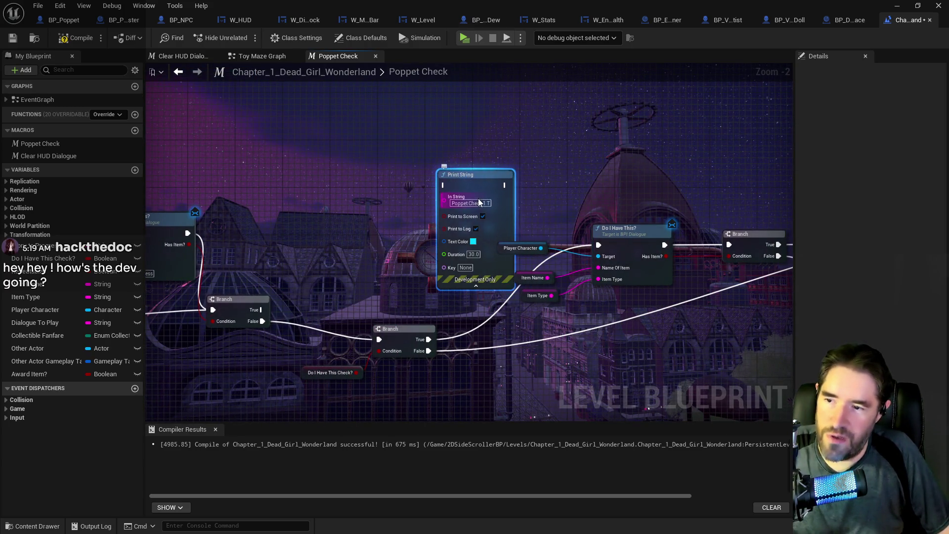
type("2")
key("Return")
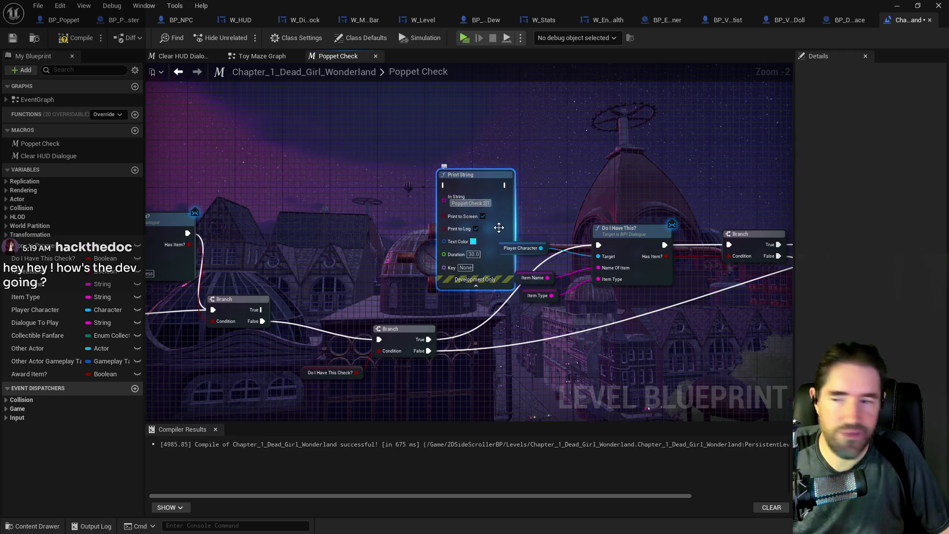
left_click_drag(428, 339, 444, 185)
left_click_drag(507, 190, 598, 245)
left_click(510, 355)
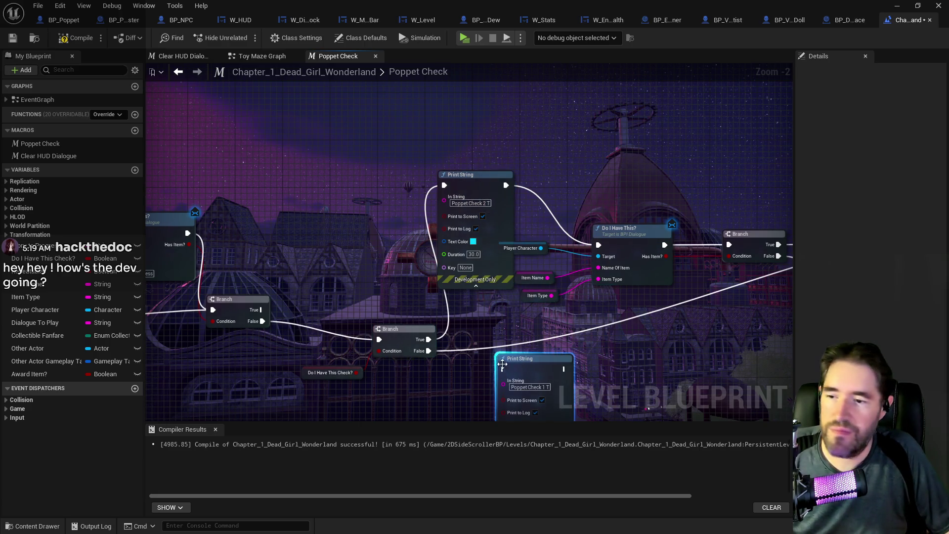
Add a red 'Poppet Check 2 F' print beside the Branch and start wiring its output
key("ctrl+v")
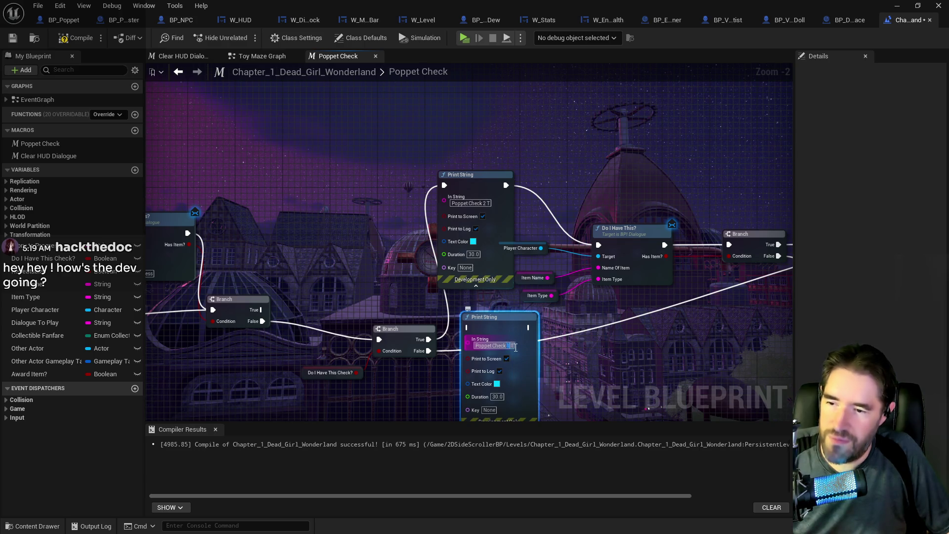
type("F")
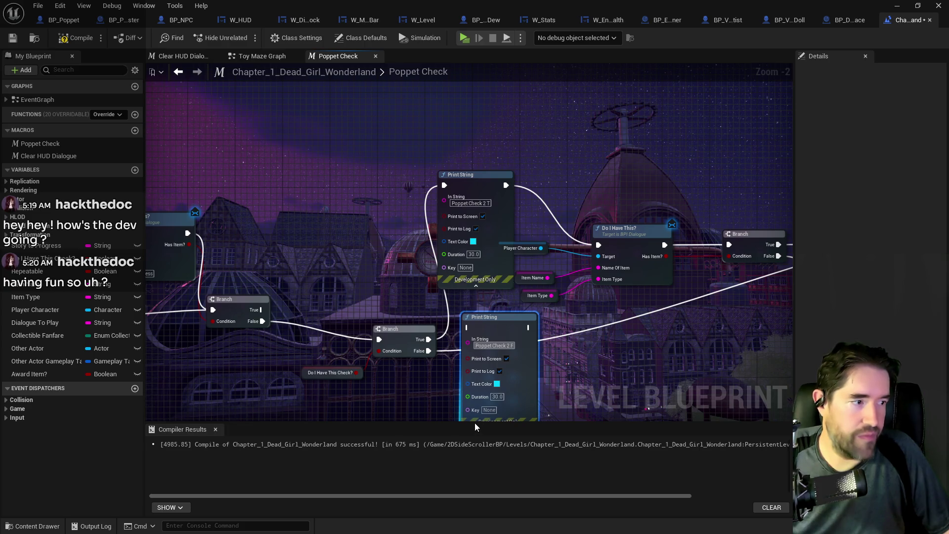
left_click(497, 383)
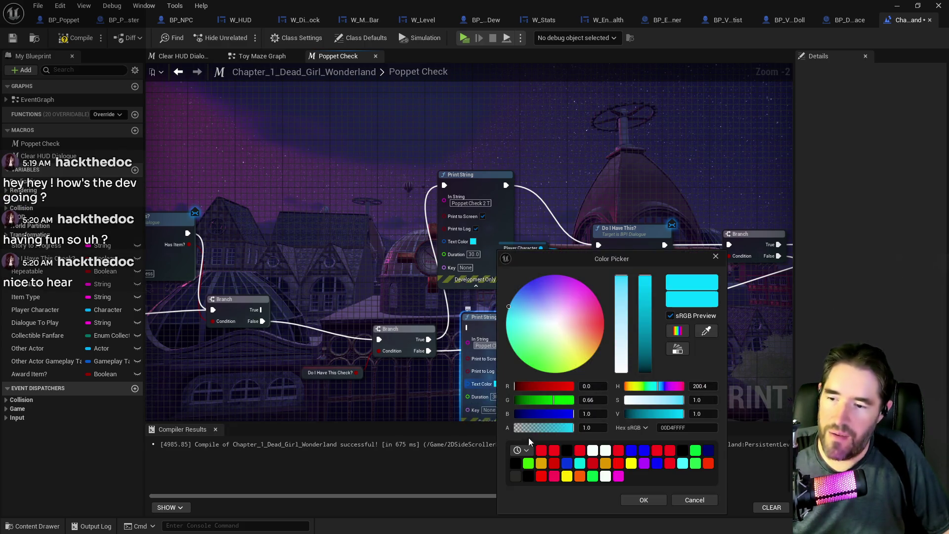
left_click(541, 451)
left_click(643, 499)
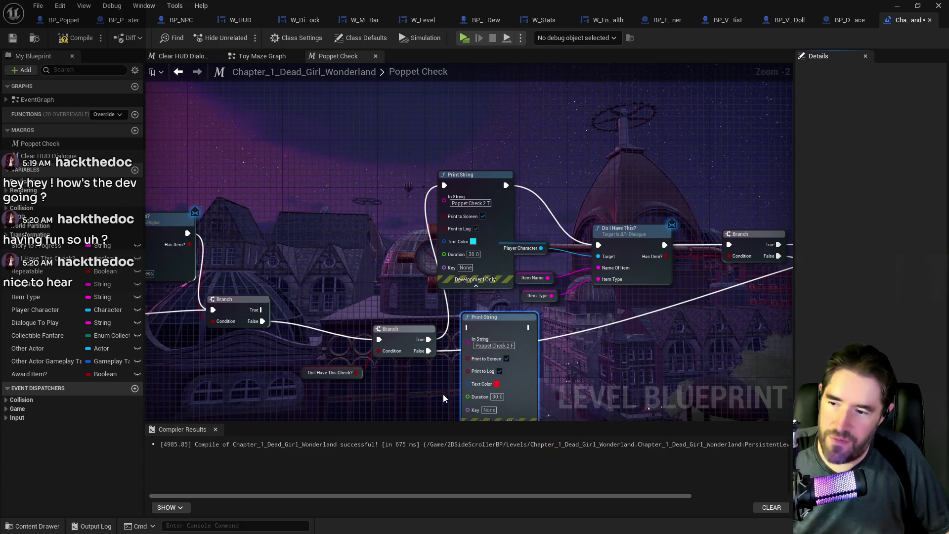
mouse_move(491, 327)
left_mouse_down()
mouse_move(617, 328)
mouse_move(529, 218)
mouse_move(498, 266)
mouse_move(352, 289)
left_mouse_up()
mouse_move(440, 270)
left_mouse_down()
mouse_move(625, 295)
mouse_move(766, 271)
mouse_move(717, 203)
mouse_move(568, 221)
left_mouse_up()
Fix the 2 F print's wiring, routing its output to the right Branch
key("Escape")
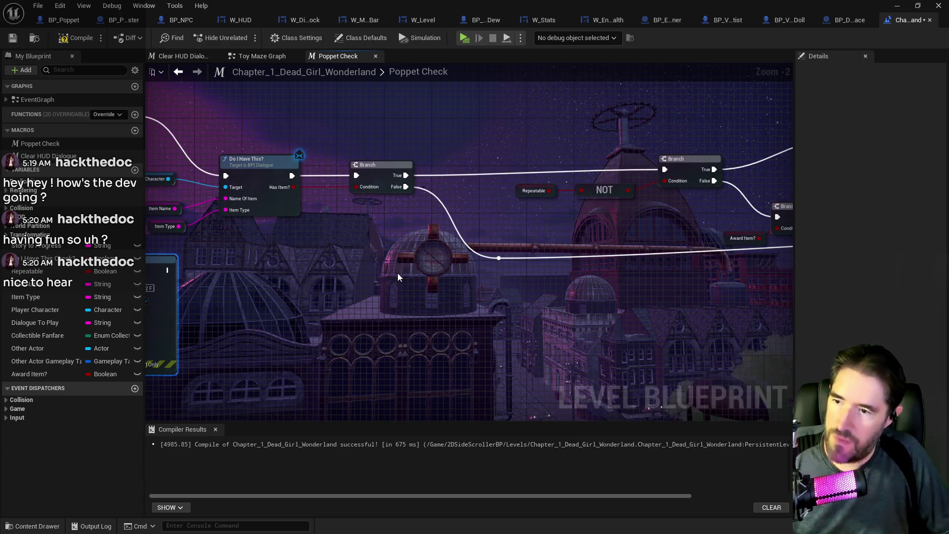
key("ctrl+z")
left_click_drag(428, 295, 606, 287)
left_click(208, 252)
mouse_move(345, 262)
left_mouse_down()
mouse_move(821, 182)
mouse_move(605, 184)
mouse_move(645, 167)
left_mouse_up()
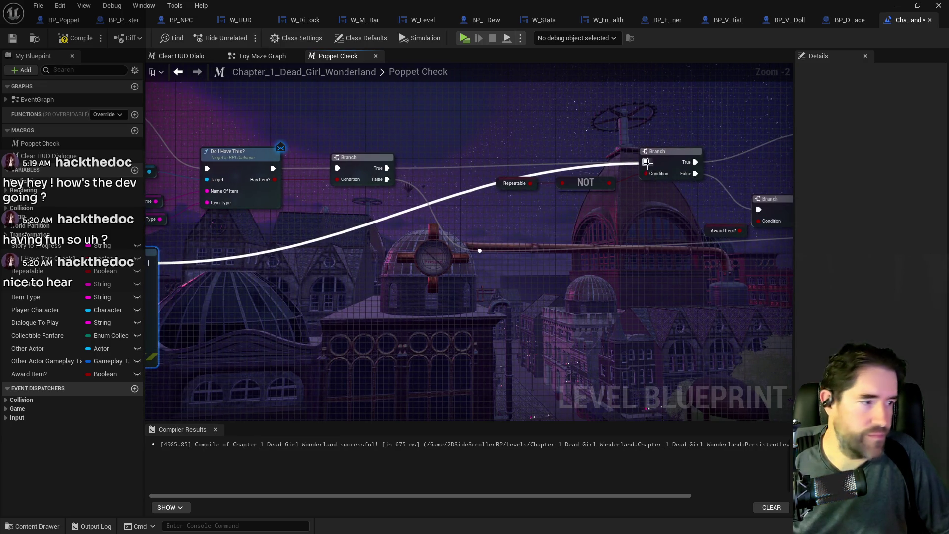
left_click_drag(310, 279, 457, 273)
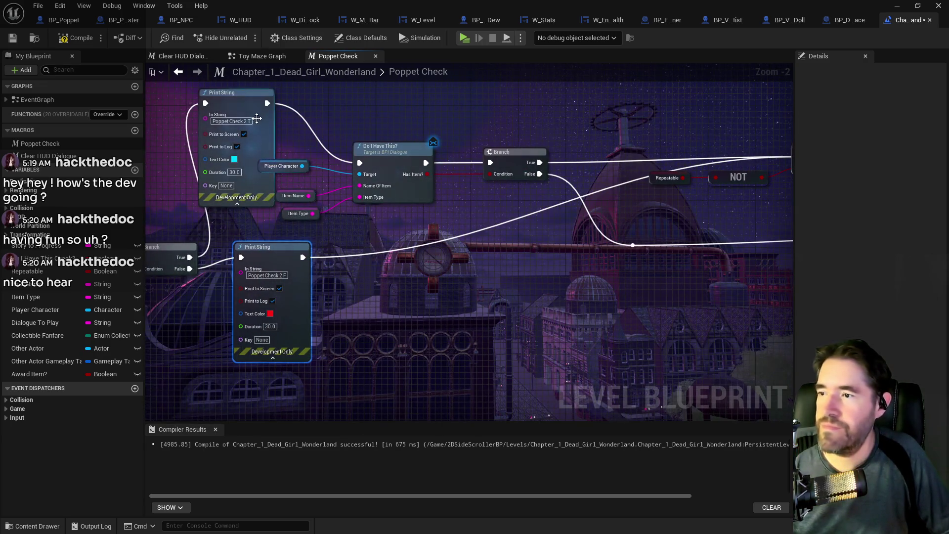
left_click_drag(529, 149, 348, 213)
mouse_move(504, 137)
left_mouse_down()
mouse_move(319, 186)
mouse_move(423, 162)
left_mouse_up()
Add a cyan 'Poppet Check 3 T' print wired from Branch True into the next Branch, and duplicate it
key("ctrl+v")
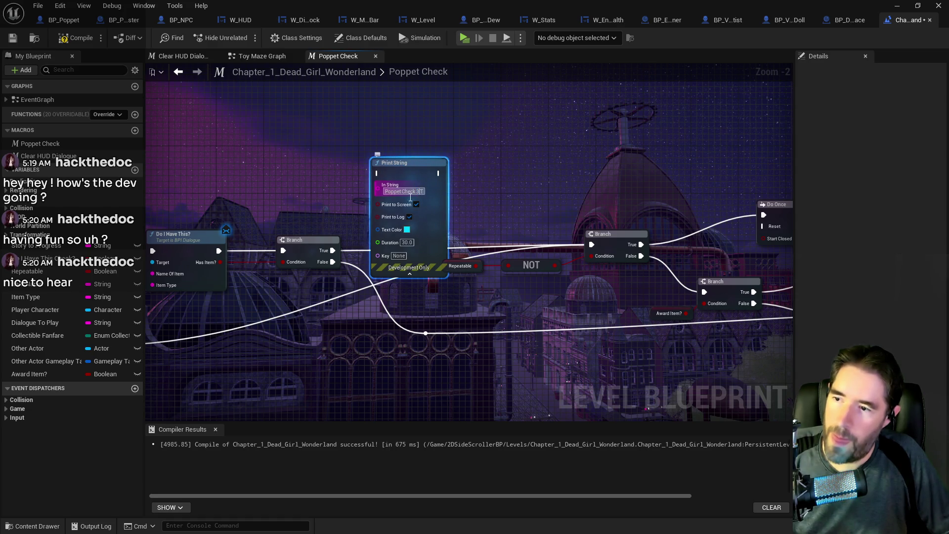
mouse_move(332, 251)
left_mouse_down()
mouse_move(348, 200)
mouse_move(378, 173)
left_mouse_up()
left_click_drag(440, 173, 592, 245)
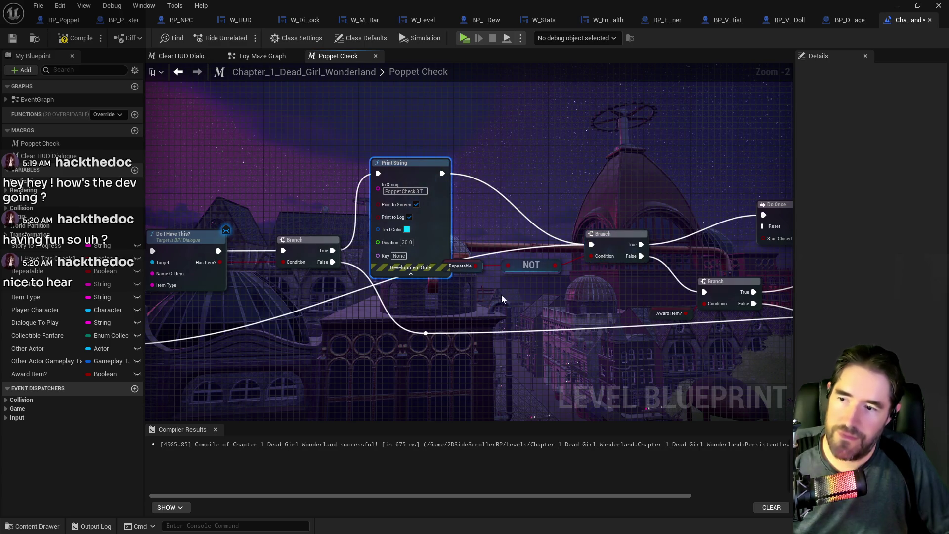
left_click_drag(504, 332, 477, 314)
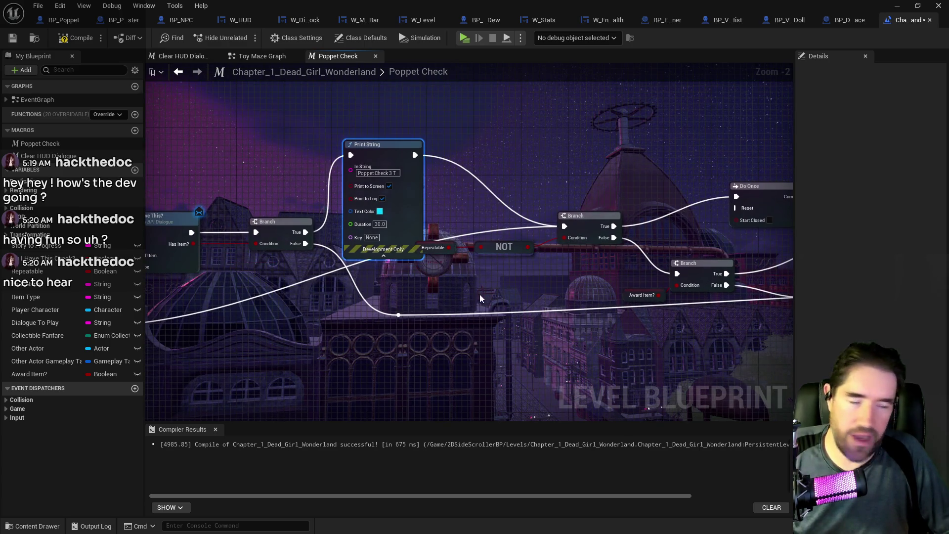
key("ctrl+c")
key("ctrl+v")
Relabel the copy 'Poppet Check 3F', make its text red, and add a reroute node on its wire
double_click(522, 328)
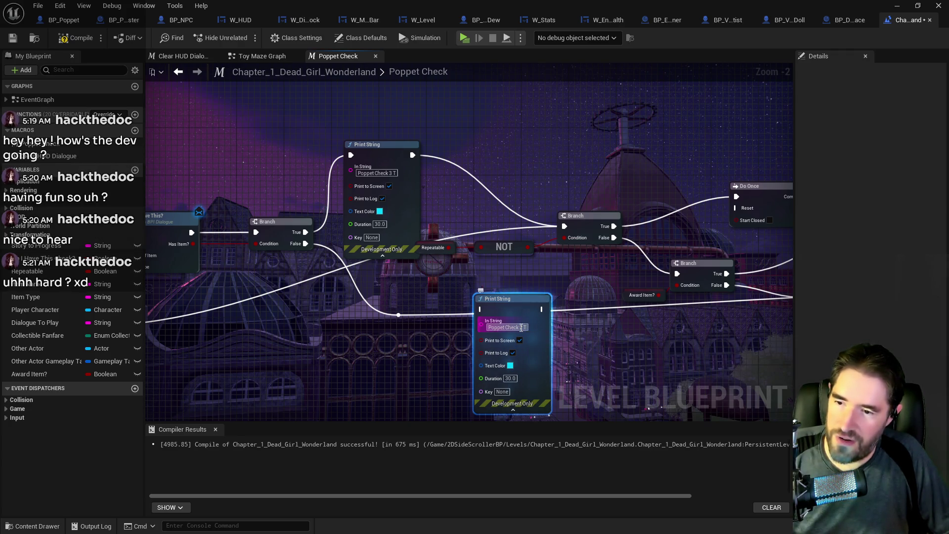
type("3F")
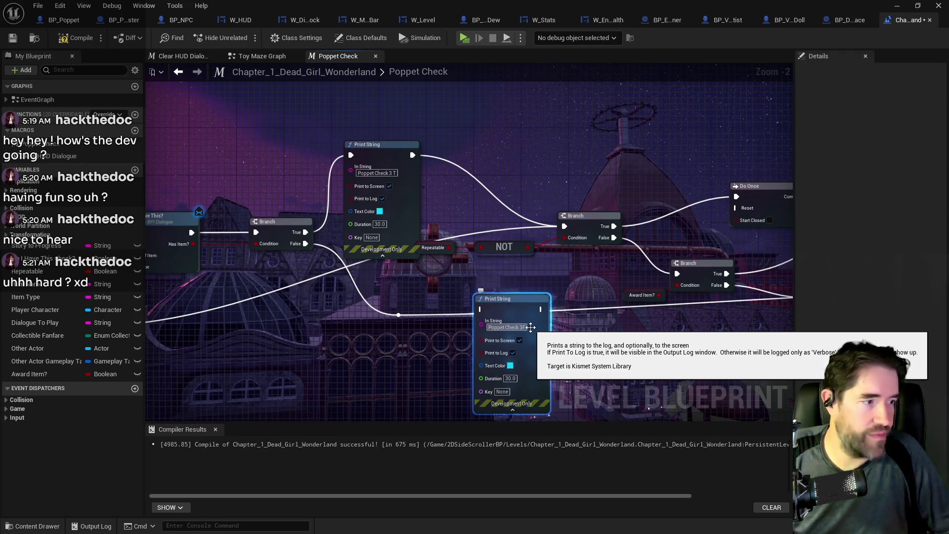
key("Return")
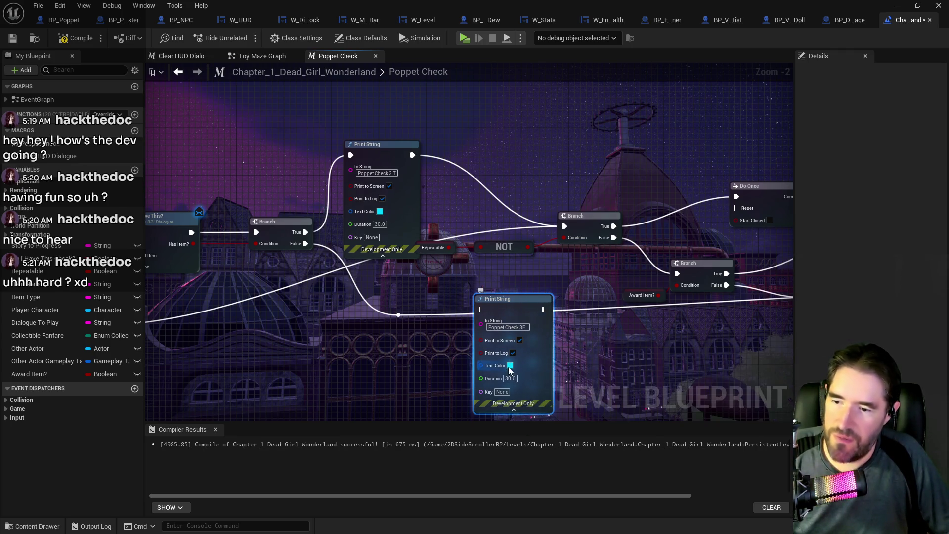
left_click(510, 366)
left_click(560, 451)
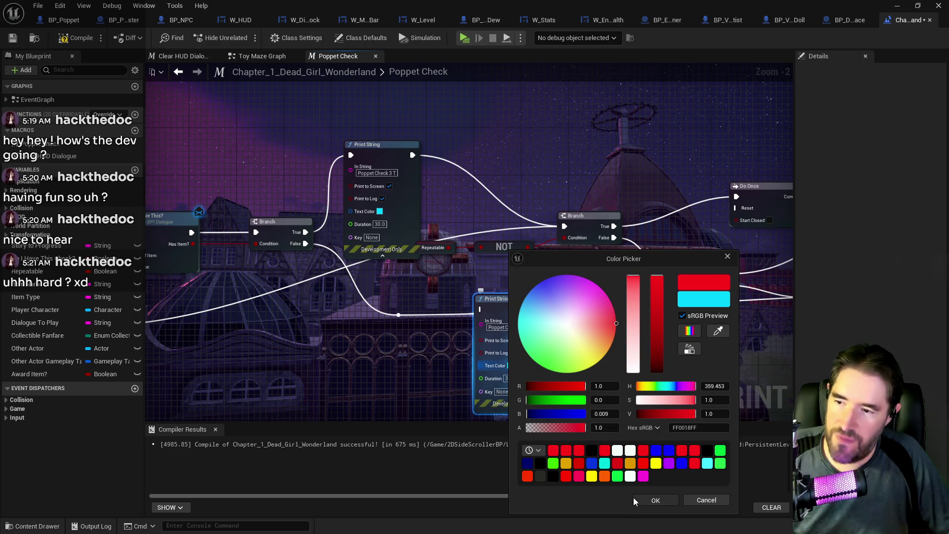
left_click(653, 500)
double_click(398, 316)
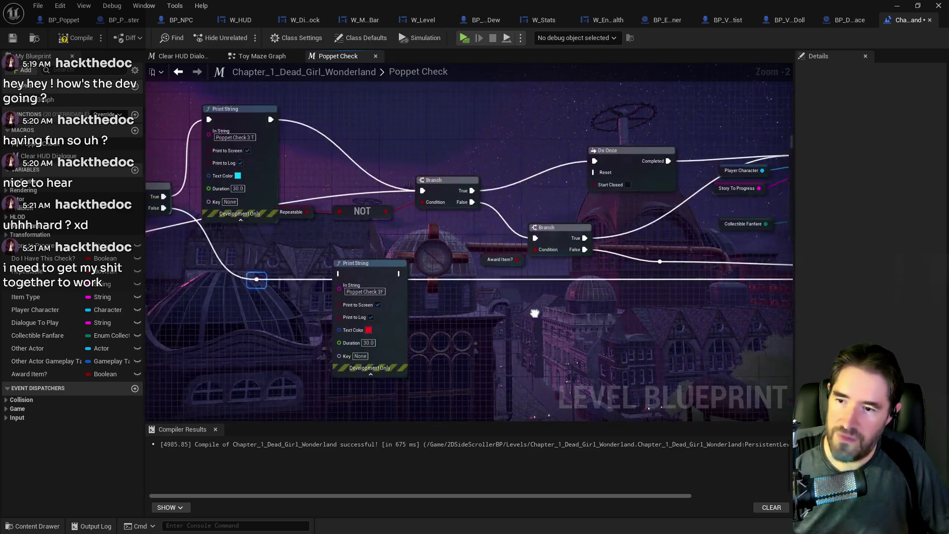
Wire the reroute into the 3F print and the 3F print into Outputs False
left_click_drag(264, 280, 346, 273)
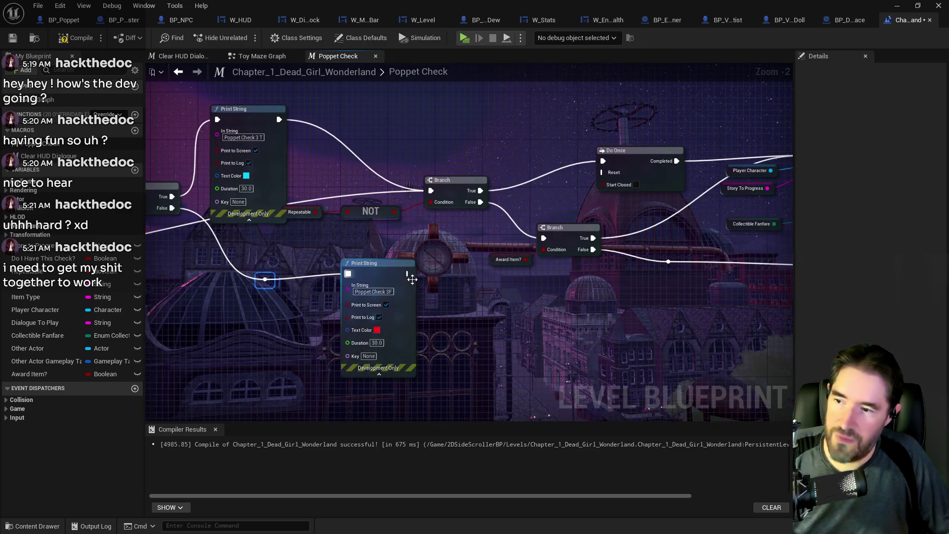
left_click_drag(406, 274, 840, 336)
left_click_drag(736, 300, 452, 279)
mouse_move(318, 319)
left_mouse_down()
mouse_move(498, 326)
mouse_move(544, 339)
left_mouse_up()
left_click_drag(428, 327, 646, 364)
Relabel the upper print 'Poppet Check 4 T' and wire it between Branch True and Do Once
left_click(263, 170)
mouse_move(262, 170)
left_mouse_down()
mouse_move(159, 183)
mouse_move(400, 134)
mouse_move(414, 151)
mouse_move(409, 144)
left_mouse_up()
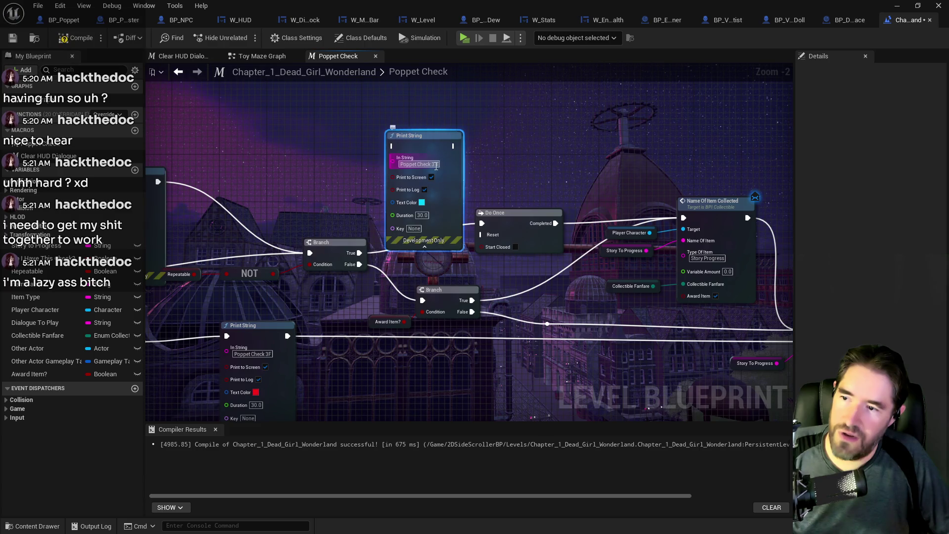
double_click(431, 164)
type("4")
left_click(329, 242)
left_click_drag(359, 253, 393, 146)
mouse_move(457, 145)
left_mouse_down()
mouse_move(487, 230)
mouse_move(482, 223)
left_mouse_up()
left_click(429, 148)
mouse_move(473, 265)
left_mouse_down()
mouse_move(430, 254)
mouse_move(537, 244)
left_mouse_up()
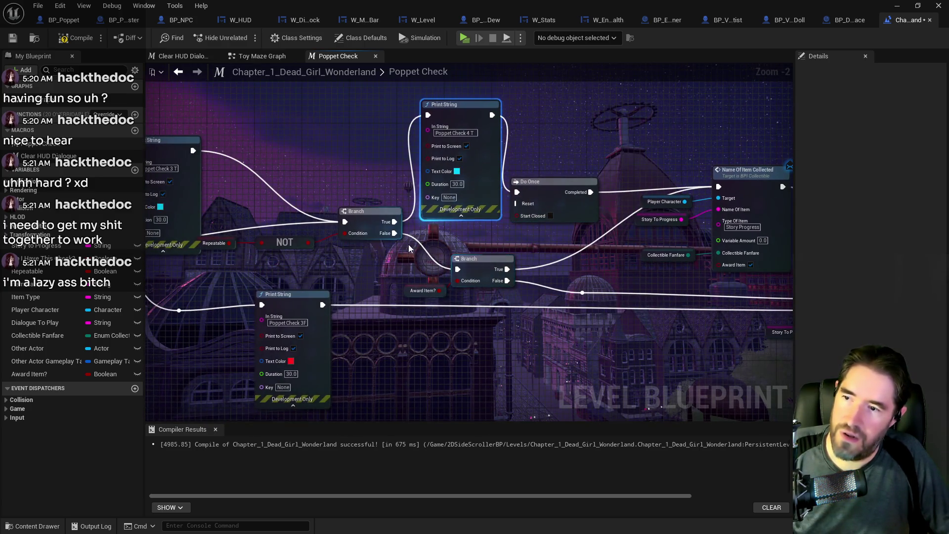
Add a 'Poppet Check 5 T' print from the lower Branch True into Name Of Item Collected
key("ctrl+c")
key("ctrl+v")
left_click(604, 269)
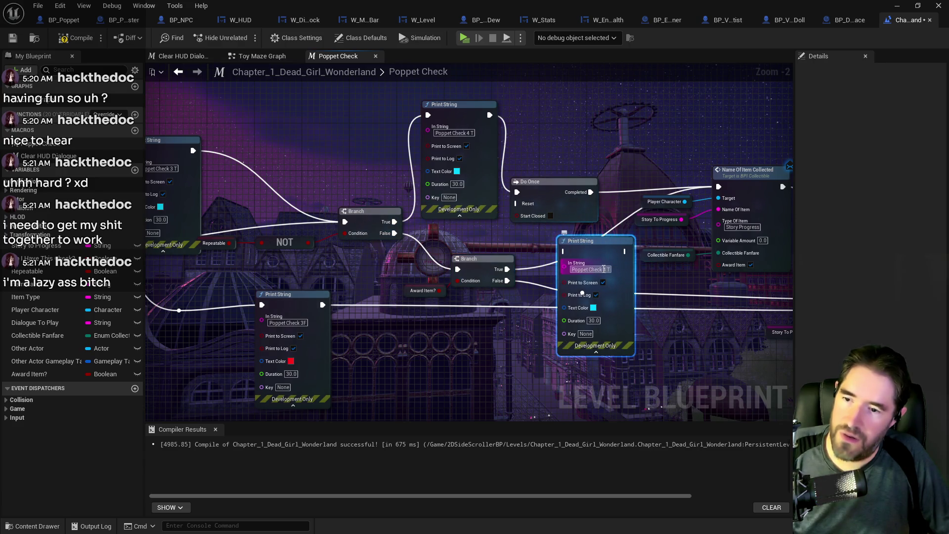
type("5")
left_click_drag(507, 269, 564, 251)
left_click_drag(627, 251, 719, 187)
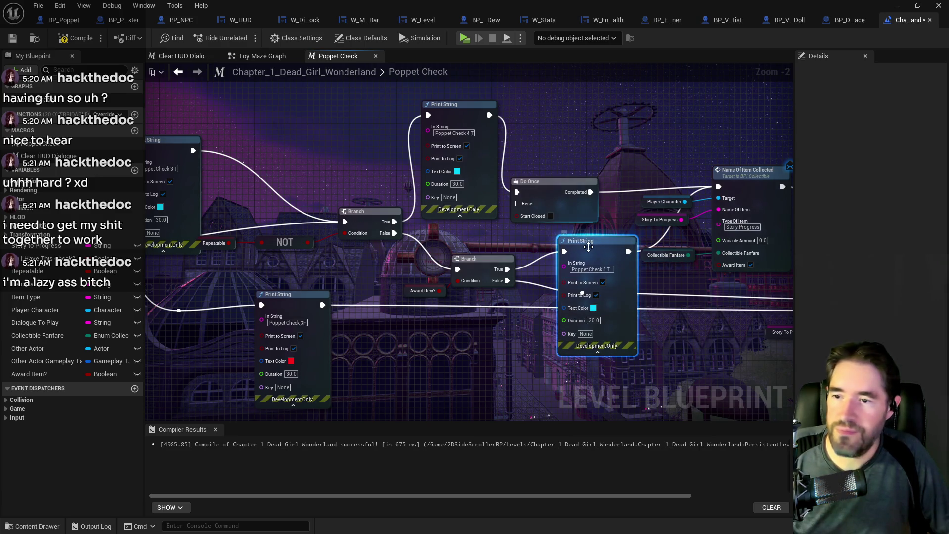
Duplicate it as a red 'Poppet Check 5 F' print
key("ctrl+v")
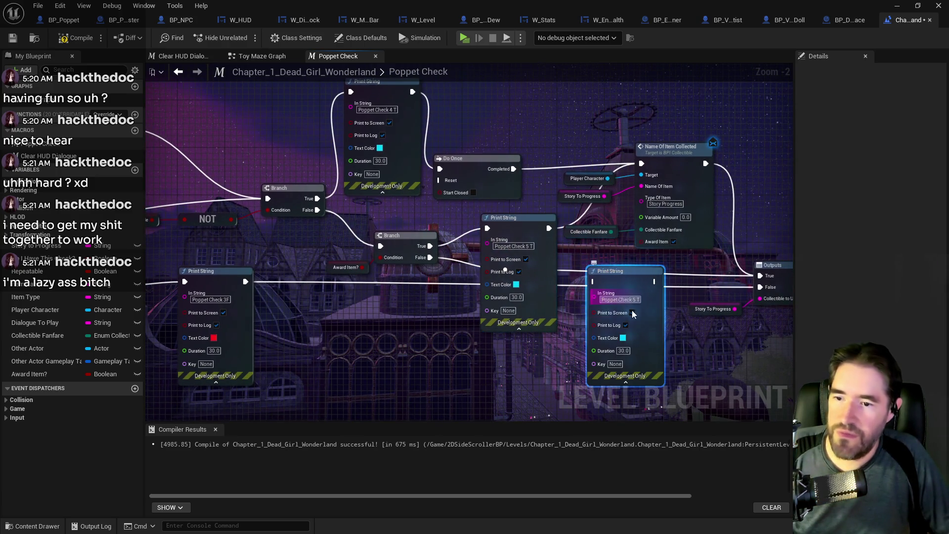
left_click(623, 338)
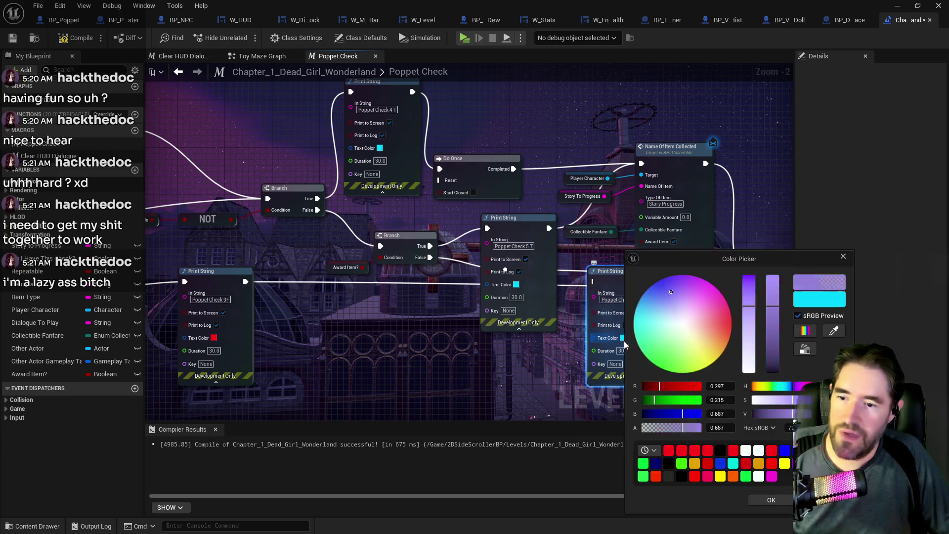
left_click(669, 451)
left_click(774, 500)
left_click(639, 299)
key("BackSpace")
type("F")
key("Return")
Wire the lower Branch's False output through the 5 F print into Outputs True
left_click(396, 235)
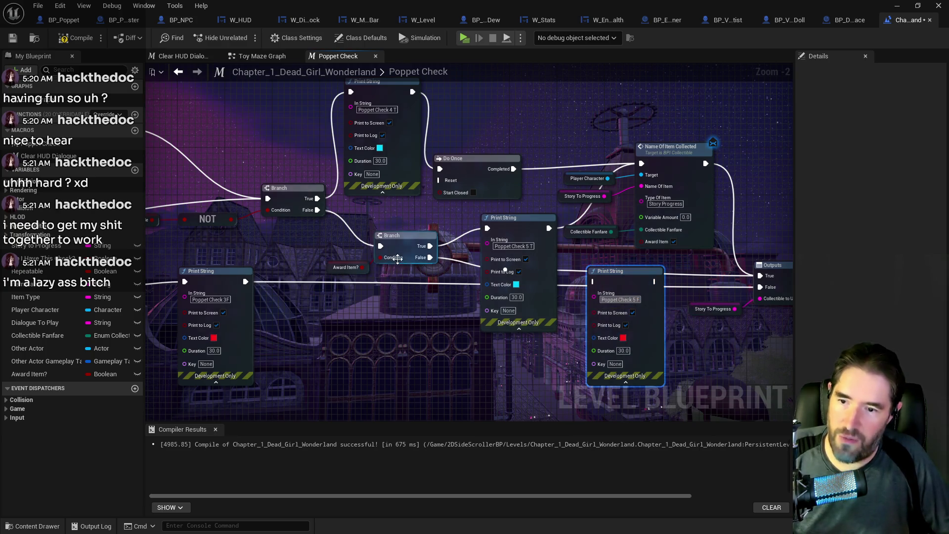
left_click_drag(430, 257, 596, 282)
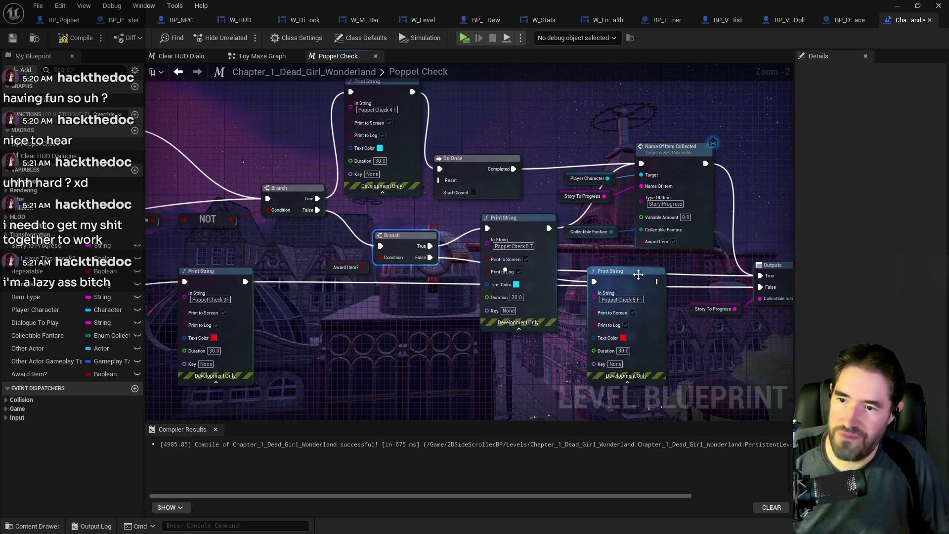
left_click_drag(656, 282, 761, 279)
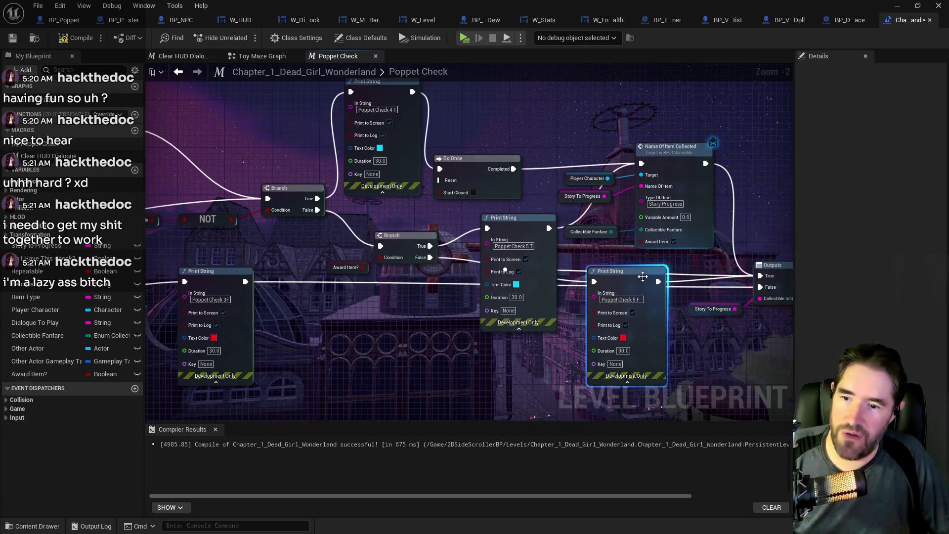
left_click_drag(626, 271, 620, 313)
Delete the leftover reroute, tidy and collapse the 5 T and 5 F prints, then compile and save
mouse_move(520, 230)
left_mouse_down()
mouse_move(473, 354)
mouse_move(484, 343)
left_mouse_up()
left_click(505, 270)
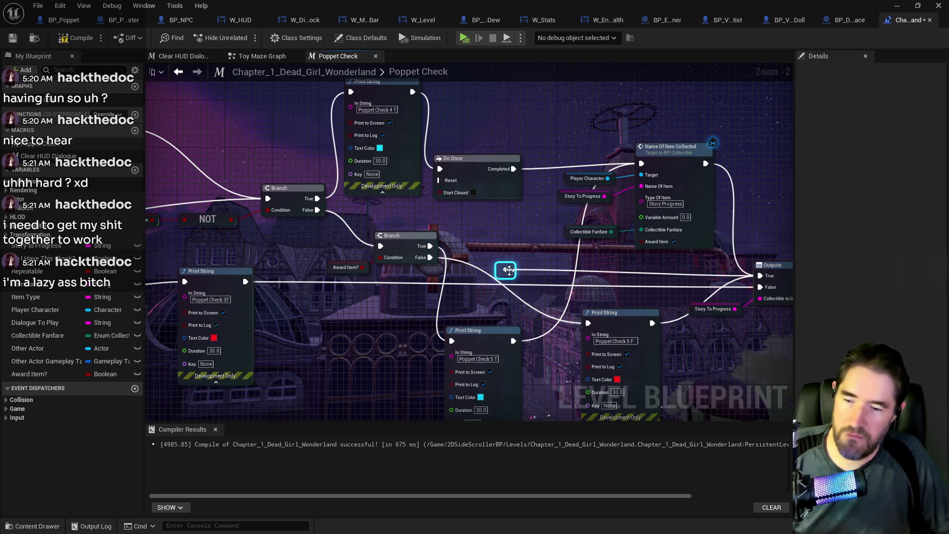
key("Delete")
left_click_drag(480, 331, 496, 223)
left_click(500, 334)
mouse_move(613, 312)
left_mouse_down()
mouse_move(607, 277)
mouse_move(598, 292)
left_mouse_up()
left_click(615, 323)
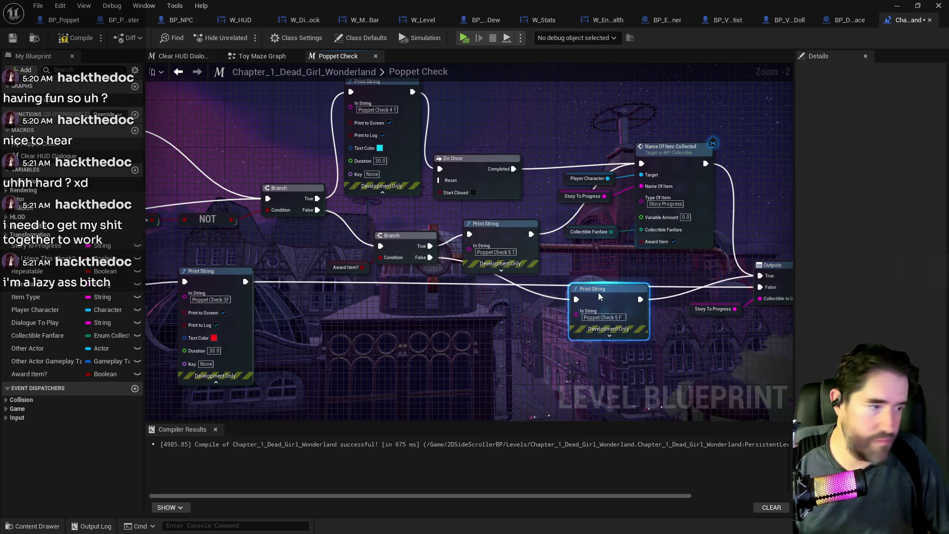
left_click(75, 41)
key("ctrl+s")
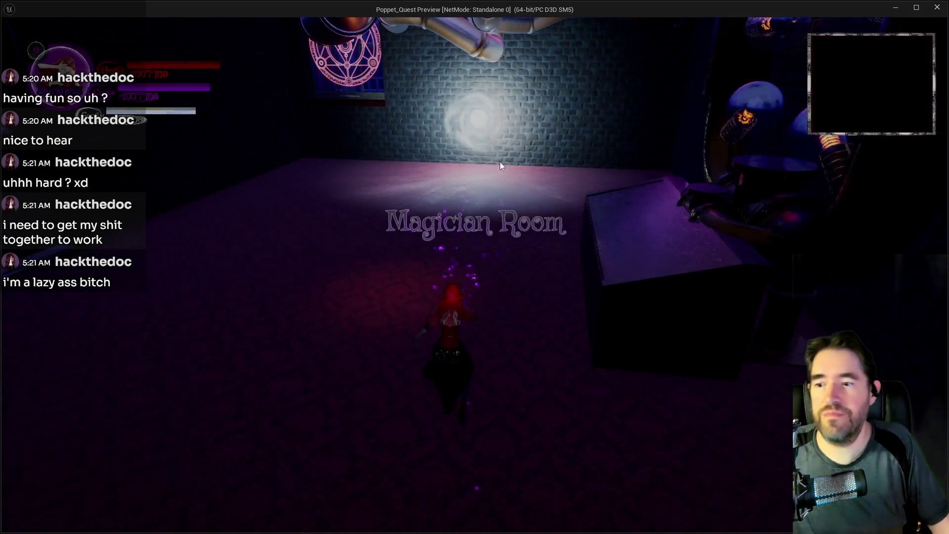
Run from the Toy Maze into the Magician Room, pause to read the Poppet Check prints, then close the preview
key("w")
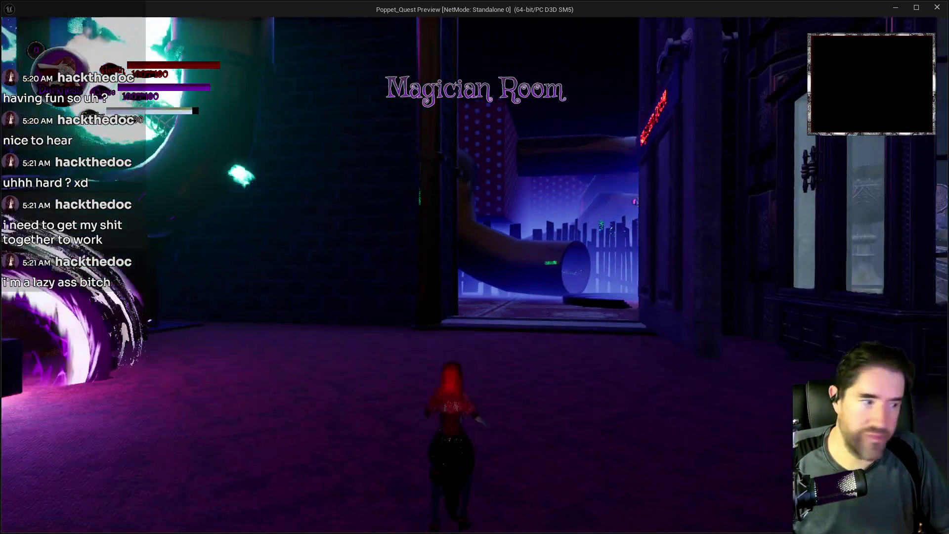
key("w")
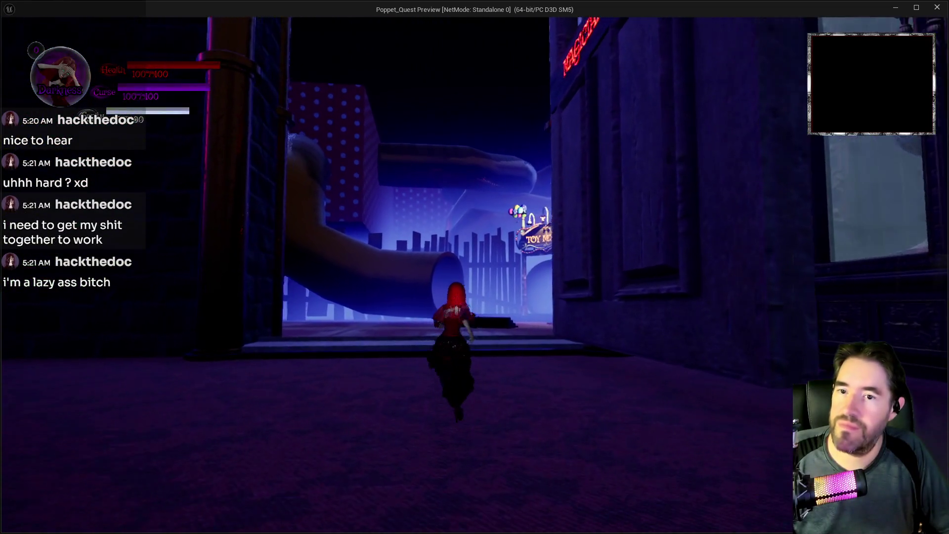
key("w")
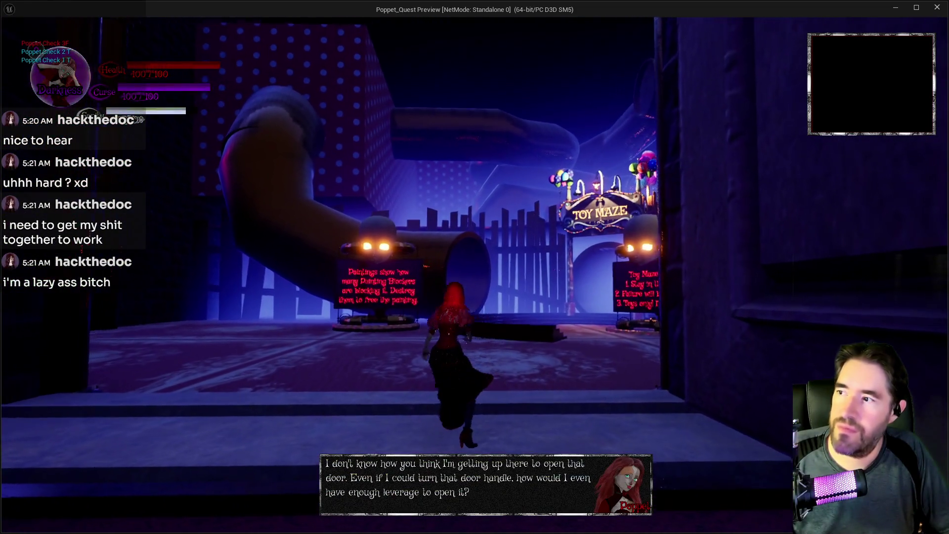
key("s")
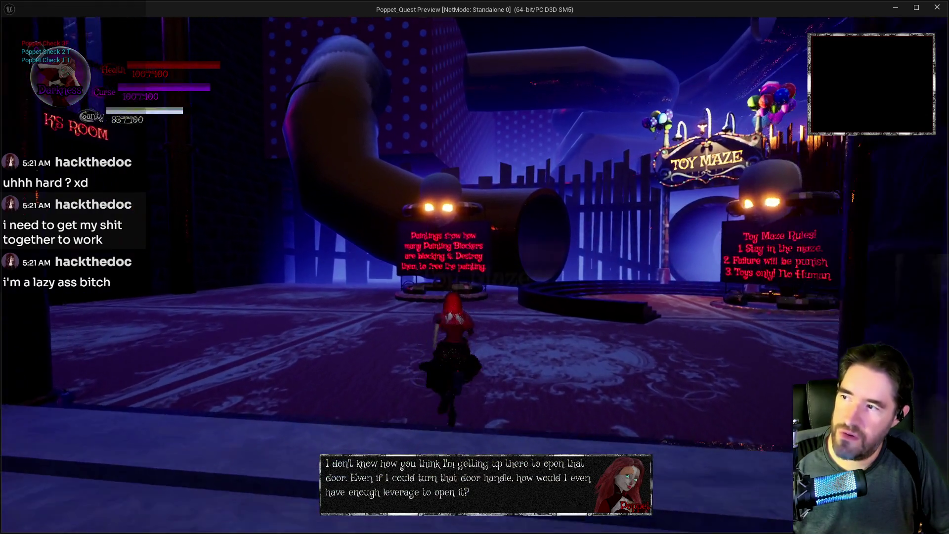
key("w")
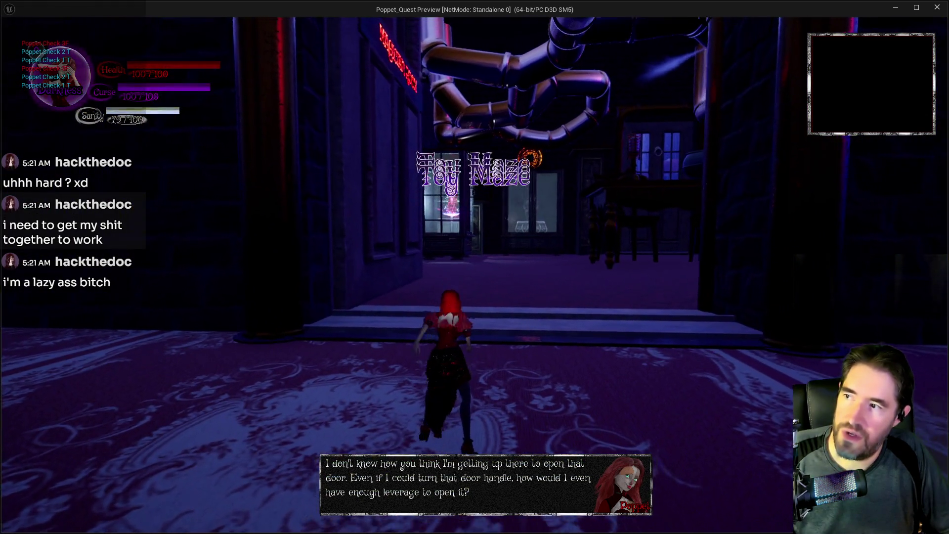
key("w")
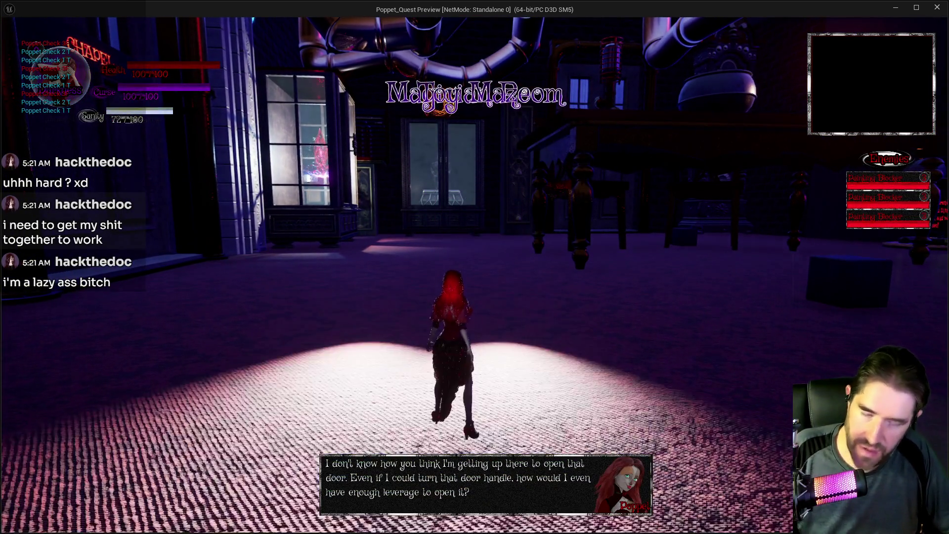
key("Escape")
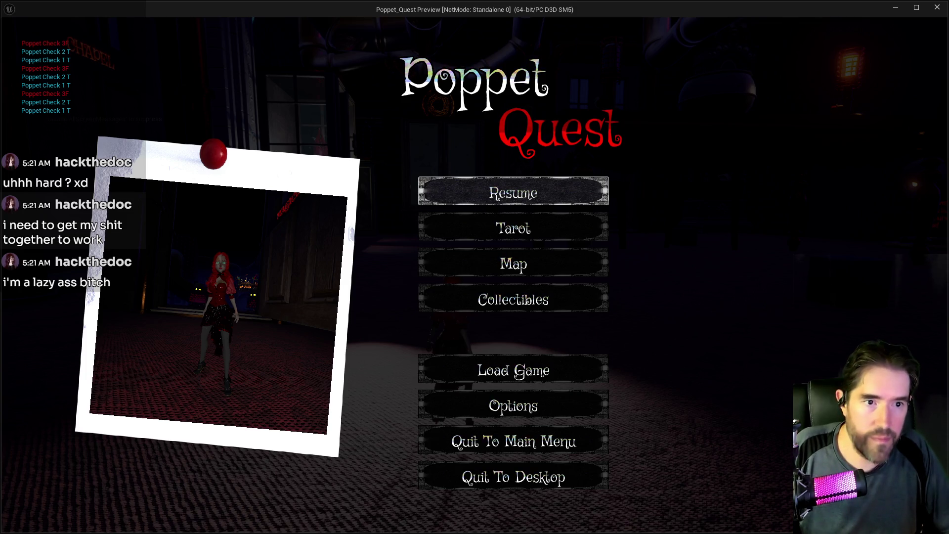
left_click(937, 9)
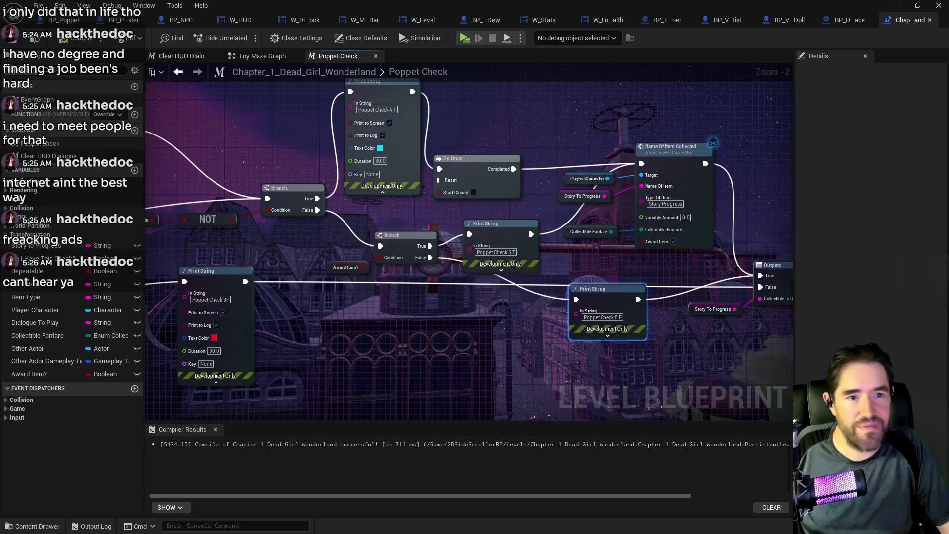
Pan the Poppet Check macro to bring the Do I Have This? and Branch nodes into view
mouse_move(437, 300)
left_mouse_down()
mouse_move(474, 365)
mouse_move(180, 281)
left_mouse_up()
Pan to the getters and select the Item Name and Item Type getters to copy
mouse_move(754, 309)
left_mouse_down()
mouse_move(484, 313)
mouse_move(571, 272)
left_mouse_up()
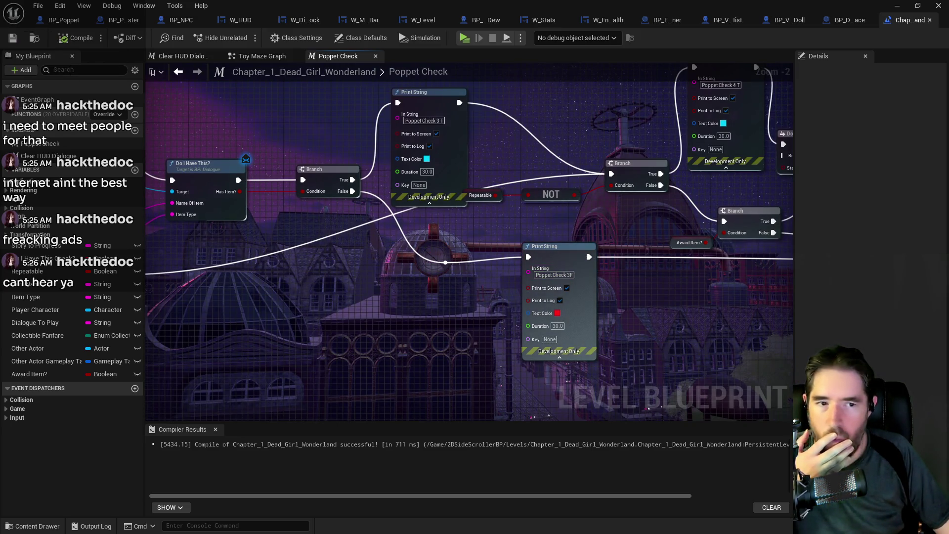
mouse_move(395, 309)
left_mouse_down()
mouse_move(426, 293)
mouse_move(280, 297)
mouse_move(315, 315)
mouse_move(230, 295)
mouse_move(518, 284)
left_mouse_up()
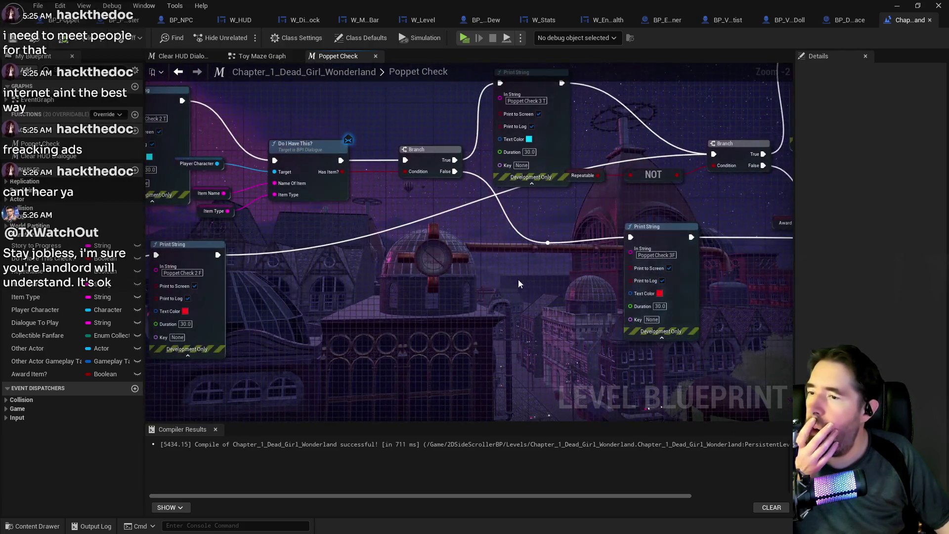
left_click_drag(444, 284, 577, 295)
left_click_drag(354, 186, 365, 191)
left_click_drag(381, 238, 577, 233)
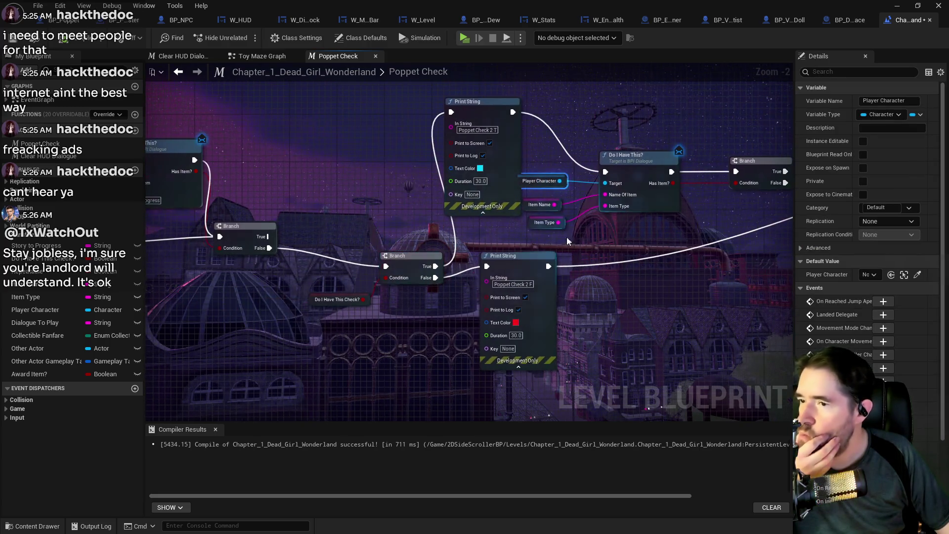
mouse_move(595, 283)
left_mouse_down()
mouse_move(404, 278)
mouse_move(786, 280)
left_mouse_up()
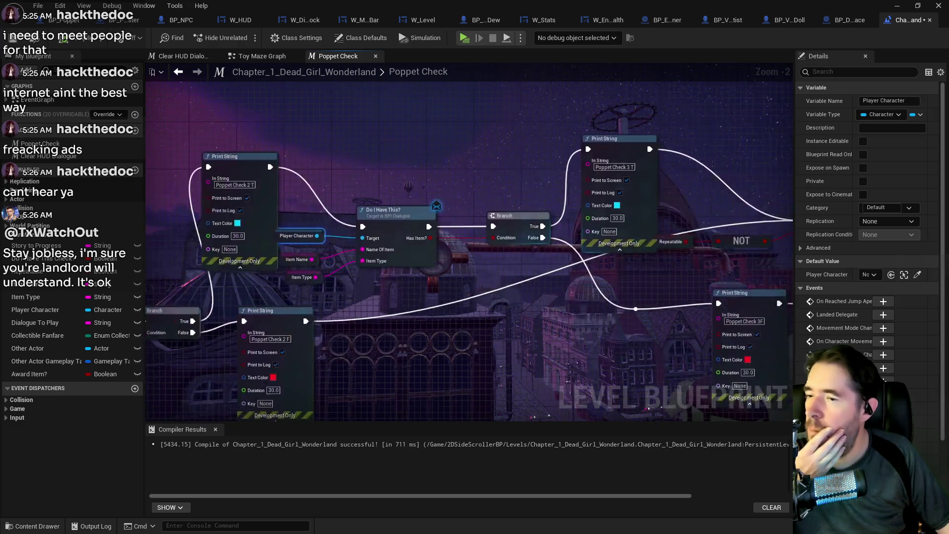
left_click(321, 276)
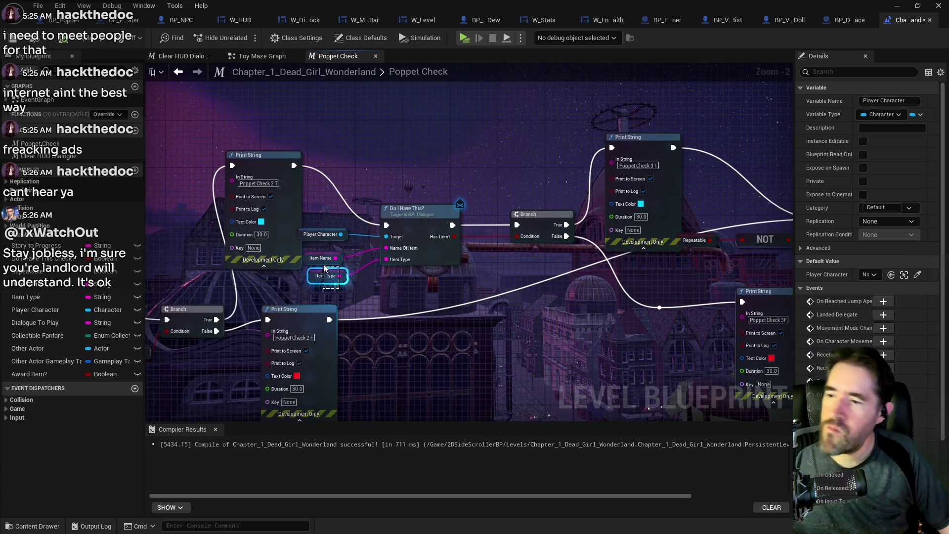
Paste the getters by Name Of Item Collected, wired to Name Of Item and Type Of Item
left_click_drag(608, 298, 139, 336)
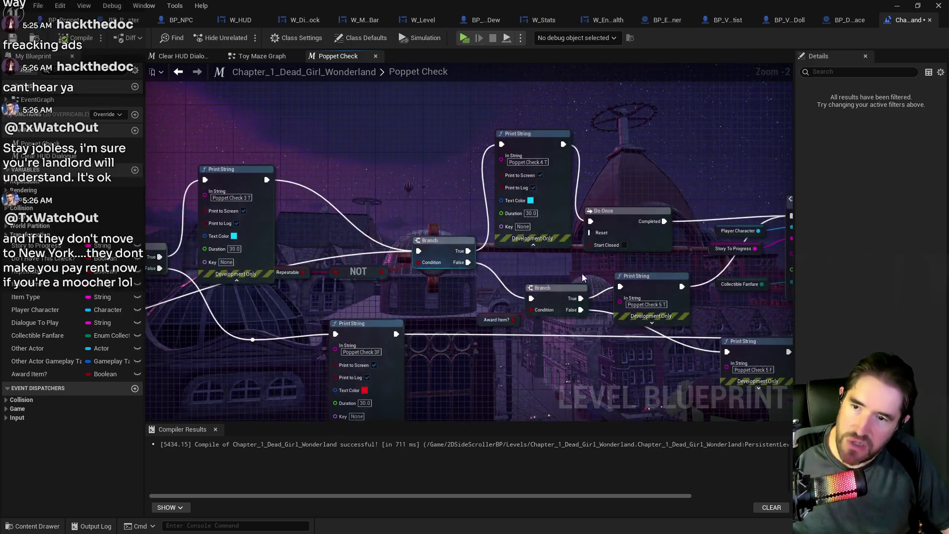
left_click_drag(582, 274, 464, 283)
key("ctrl+v")
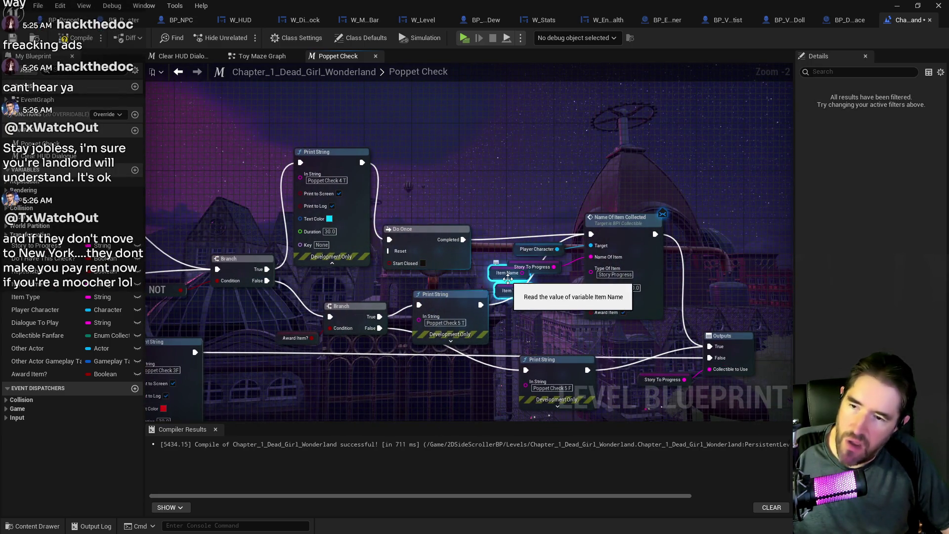
left_click_drag(522, 272, 590, 259)
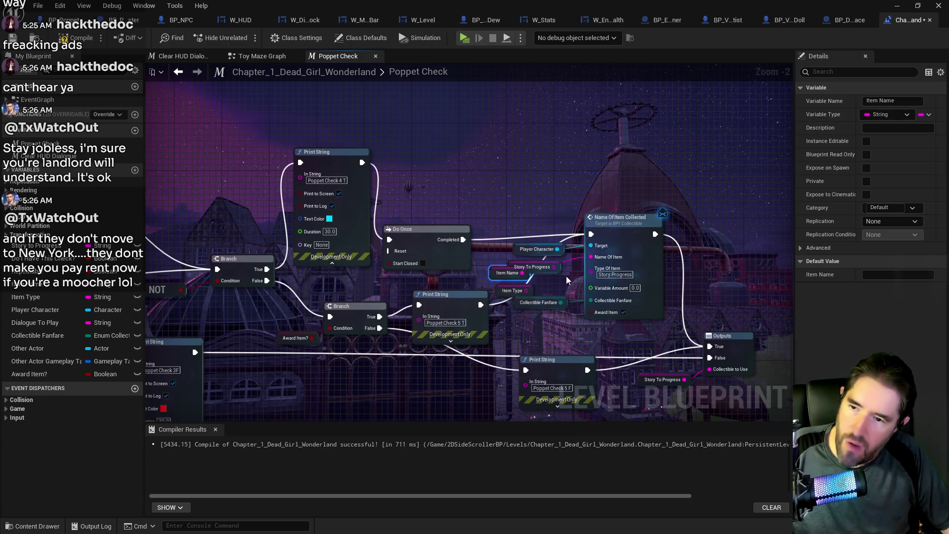
mouse_move(526, 290)
left_mouse_down()
mouse_move(590, 271)
mouse_move(532, 174)
left_mouse_up()
Move the Story To Progress getter beside the Player Character getter
left_click(531, 267)
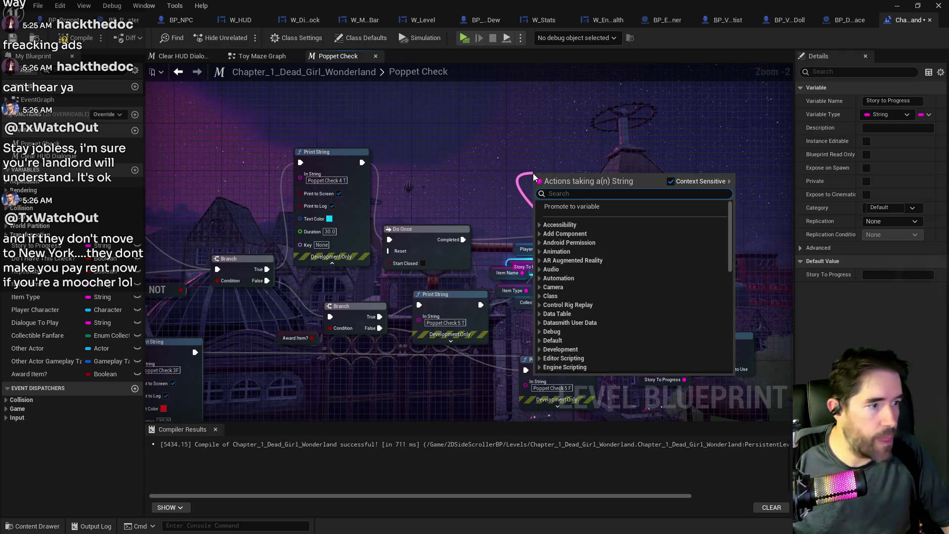
left_click(526, 173)
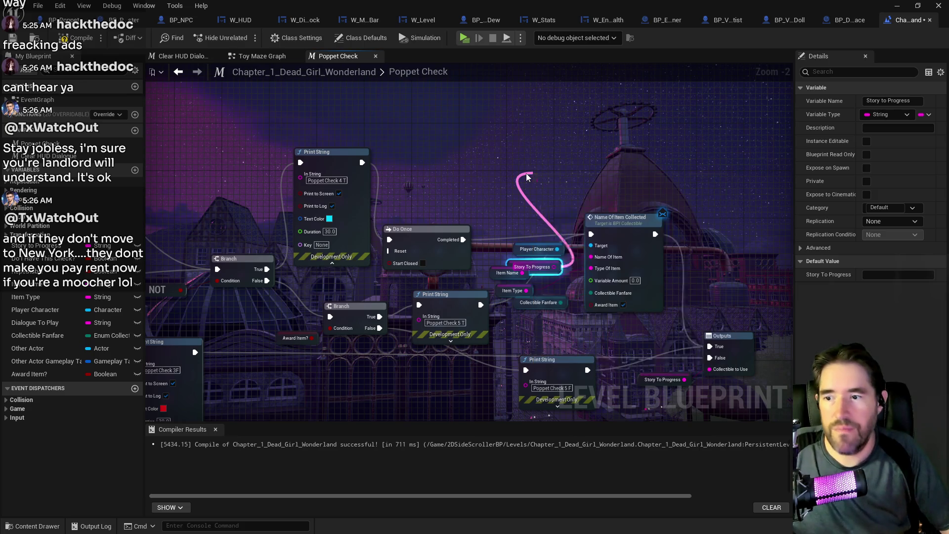
left_click_drag(509, 261, 498, 186)
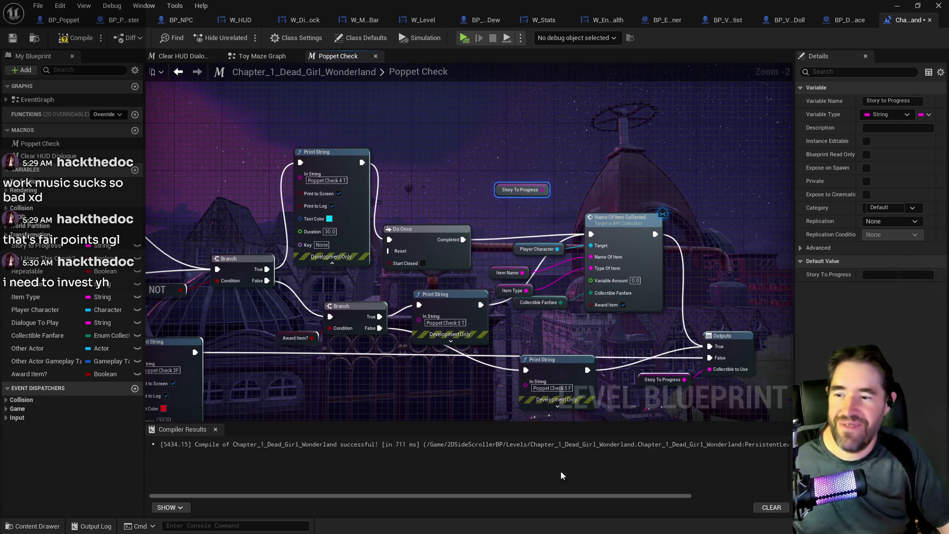
Pan the graph to bring all the Poppet Check print nodes into view
mouse_move(343, 368)
left_mouse_down()
mouse_move(649, 318)
mouse_move(371, 325)
left_mouse_up()
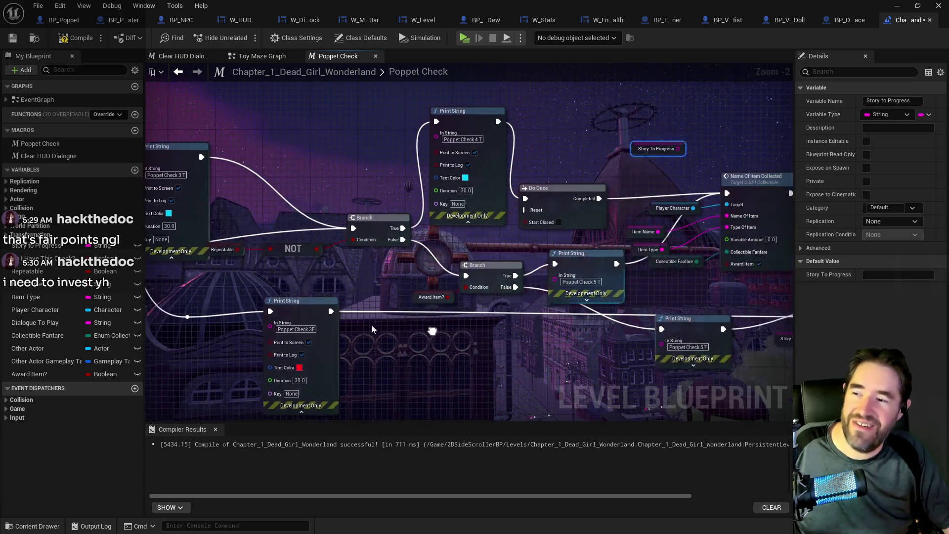
Compile the level blueprint again and switch back to the level editor
left_click(82, 38)
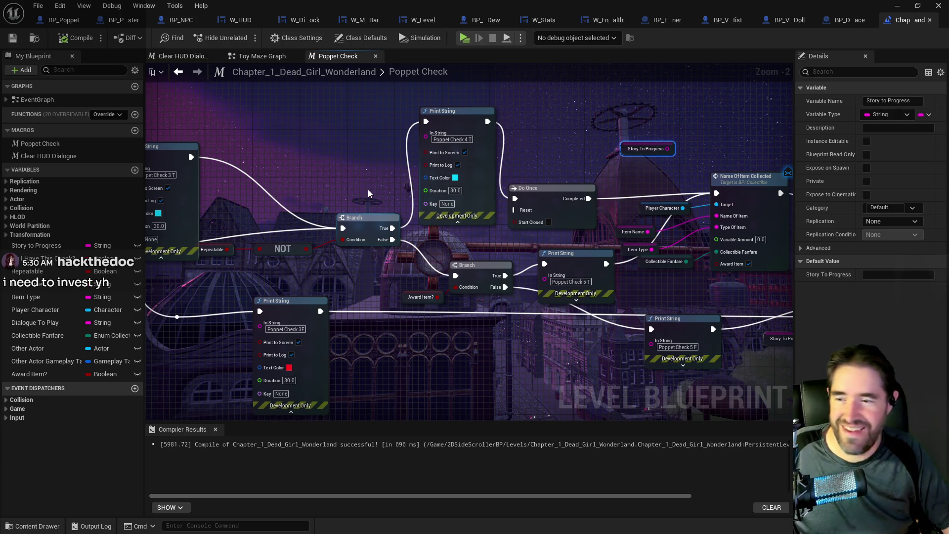
key("alt+Tab")
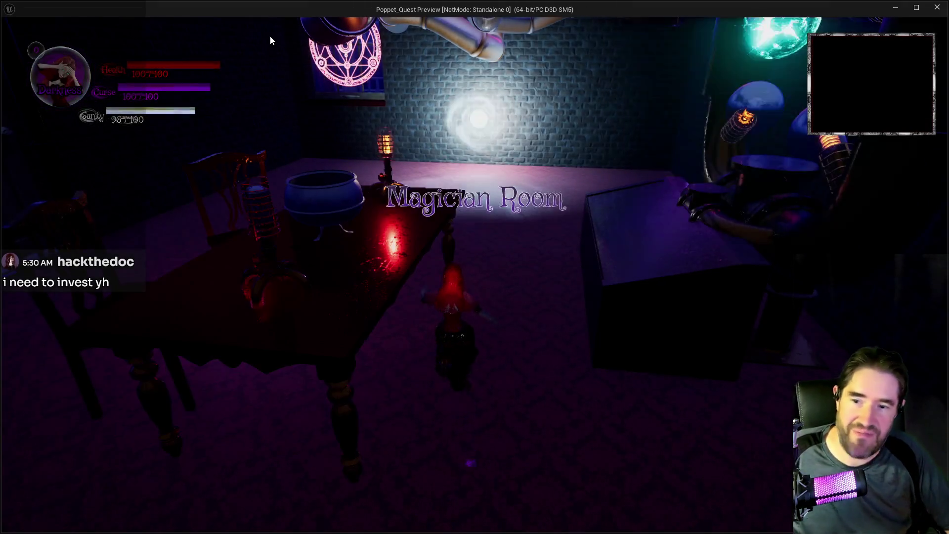
Run from the Toy Maze up the steps into the Magician Room, then end the preview
key("w")
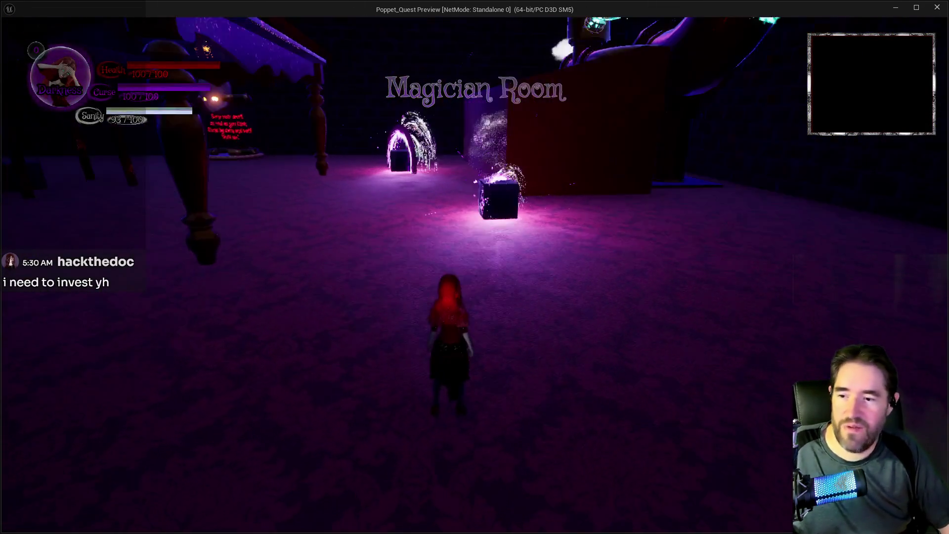
key("w")
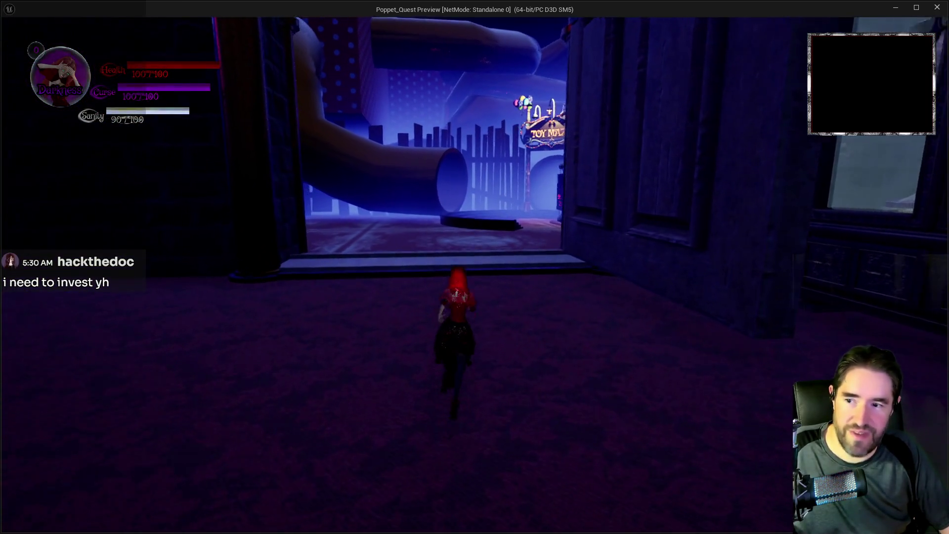
key("s")
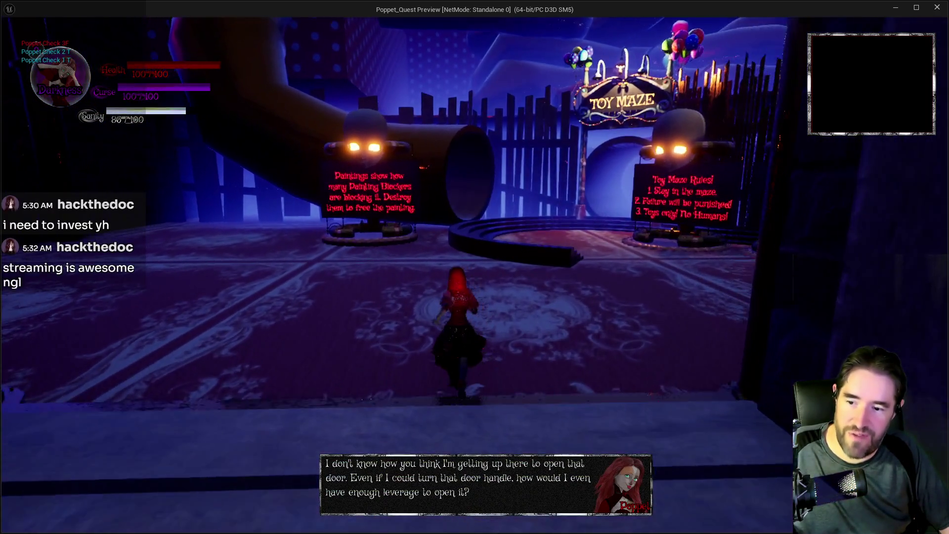
key("w")
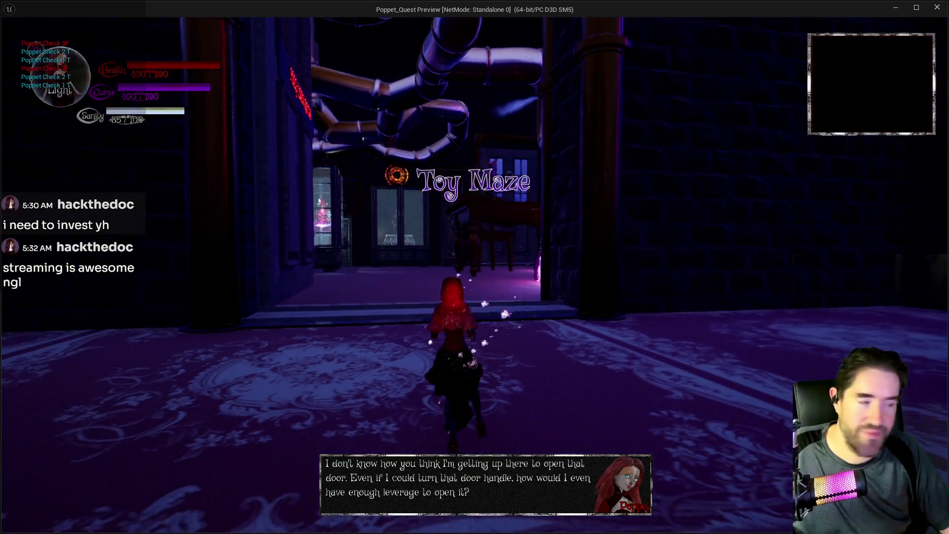
key("w")
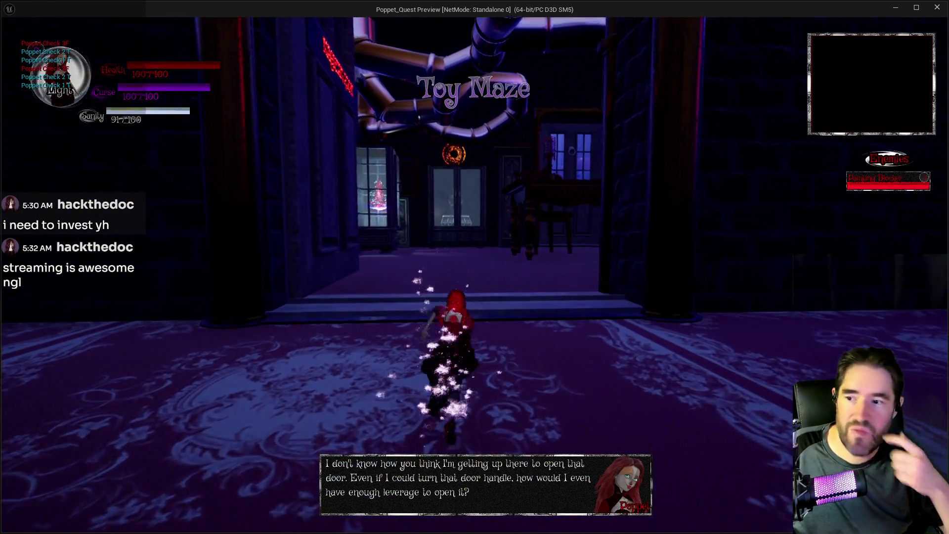
key("w")
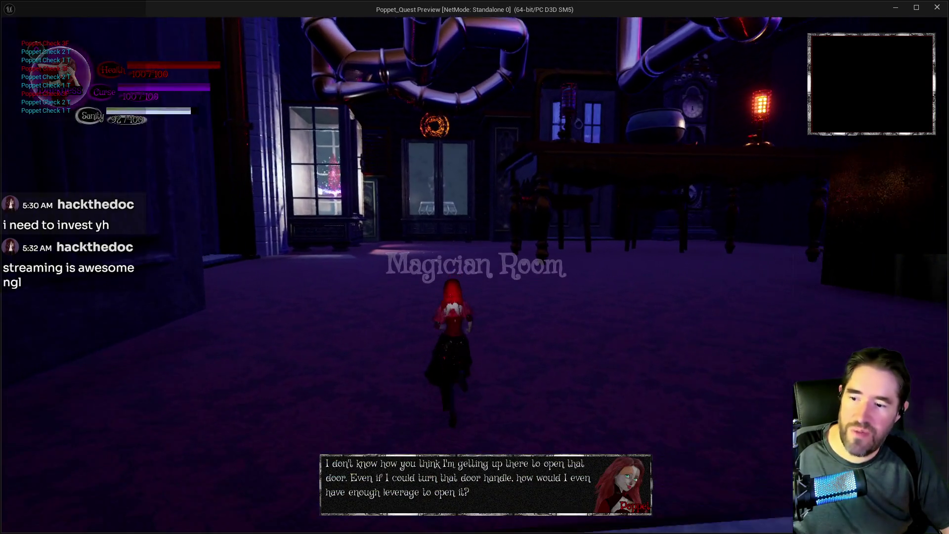
key("s")
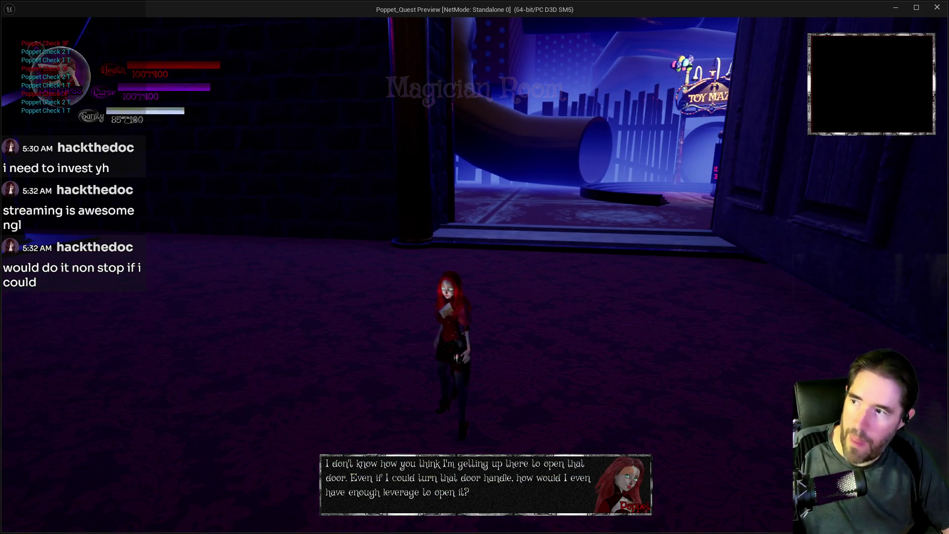
key("Escape")
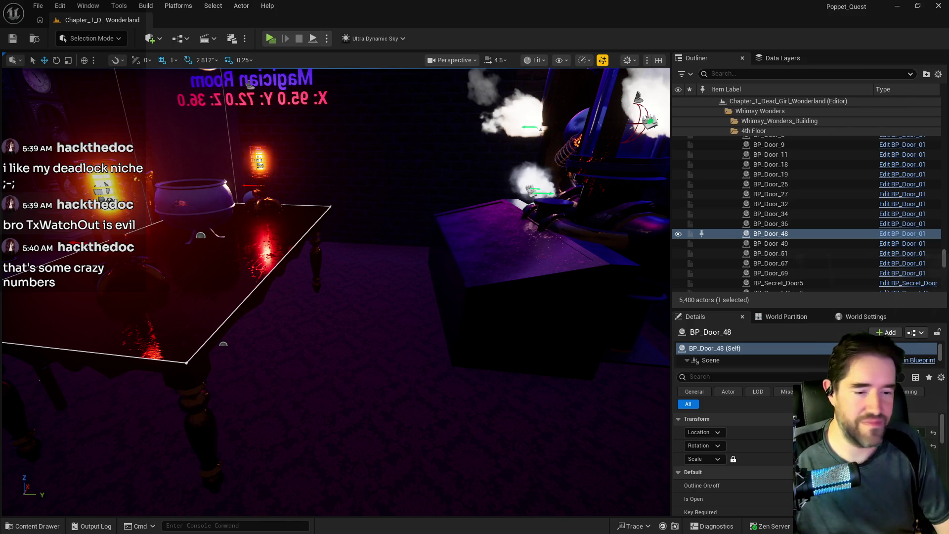
Frame the viewport on the selected BP_Door_48
key("f")
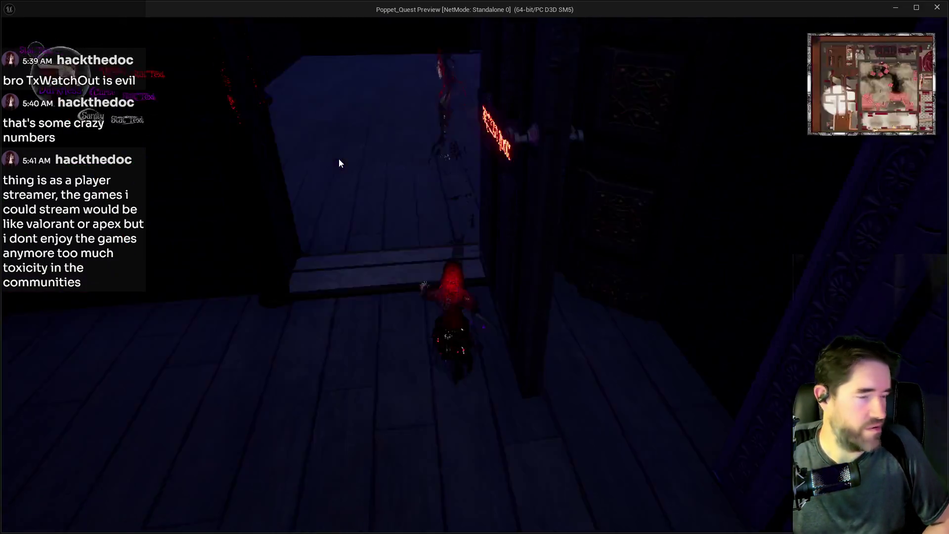
Walk out to the Toy Maze plaza, back up into the Magician Room, then pause
key("w")
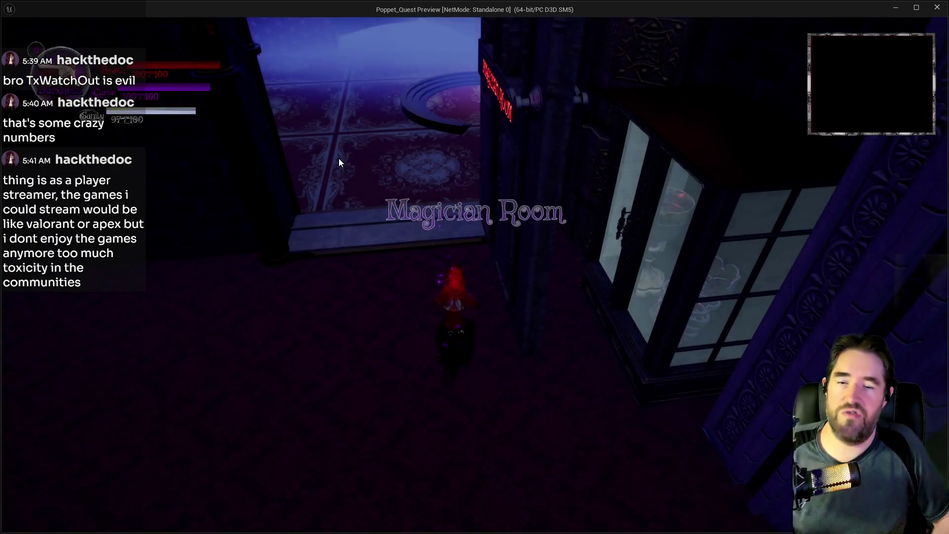
key("w")
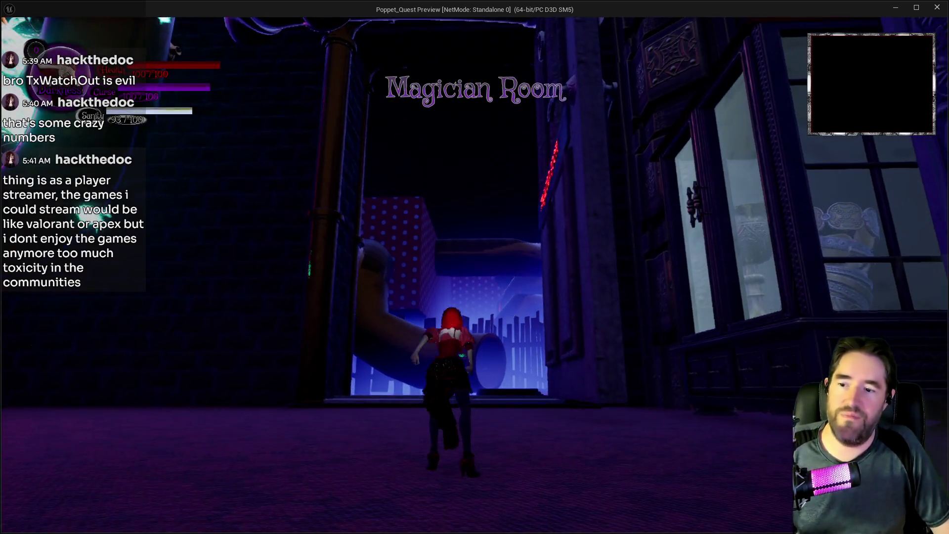
key("w")
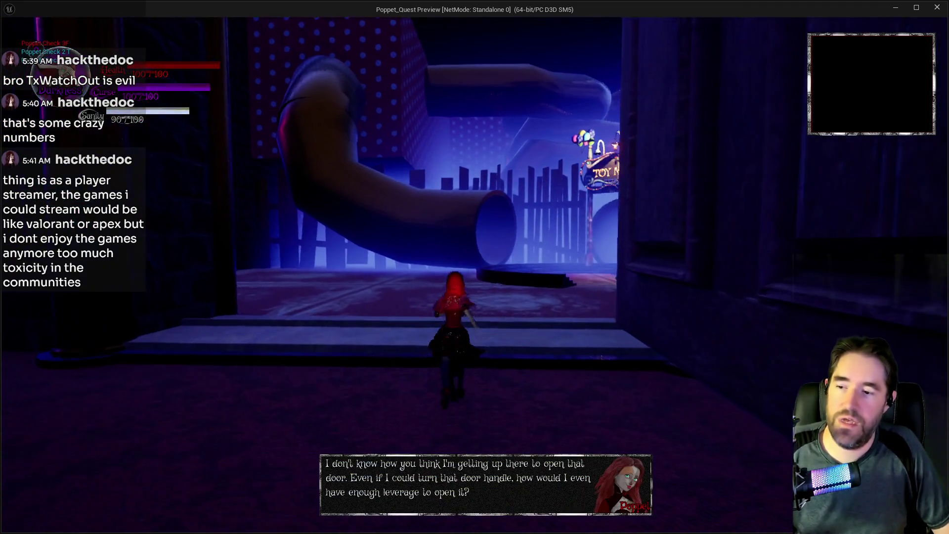
key("s")
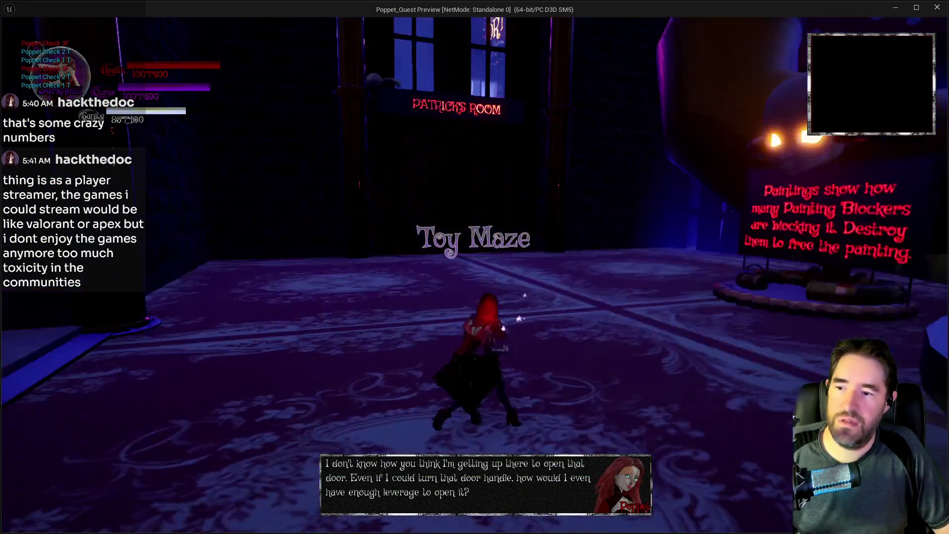
key("w")
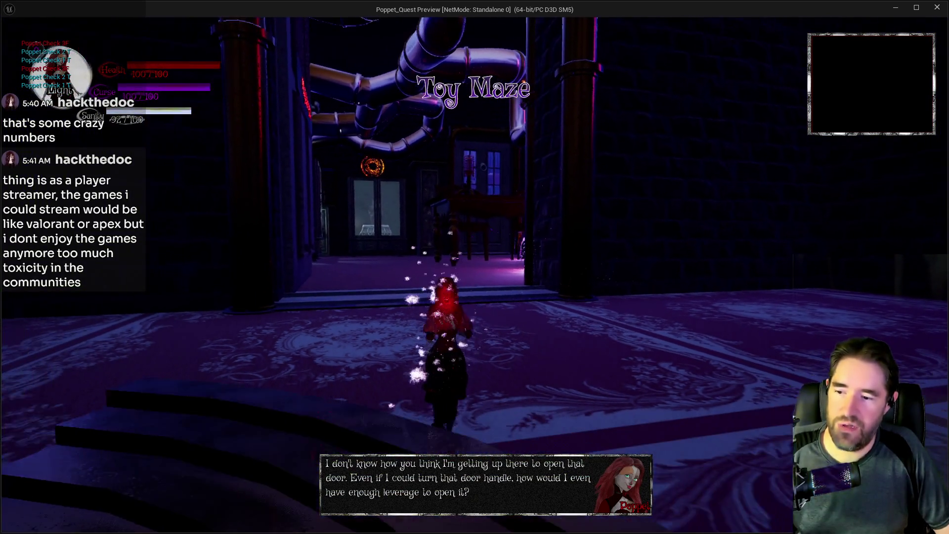
key("w")
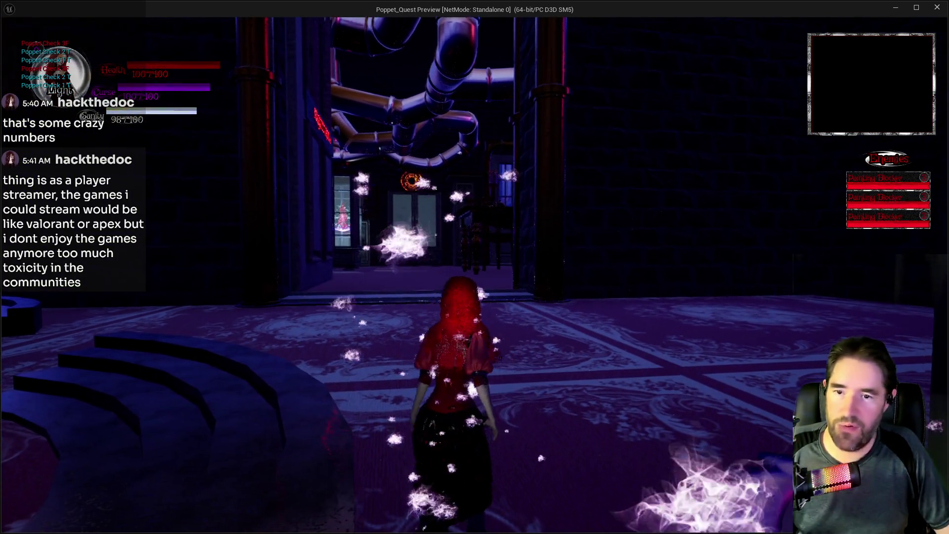
key("w")
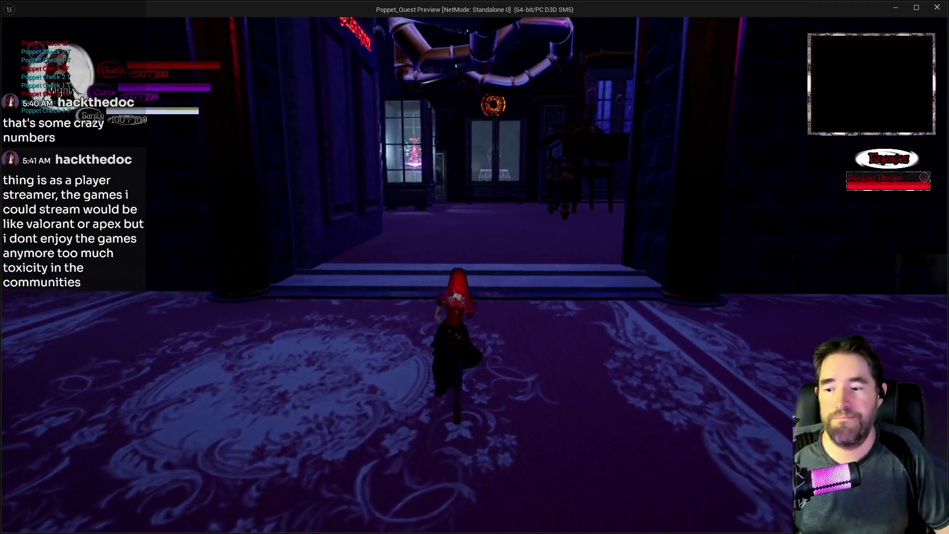
key("w")
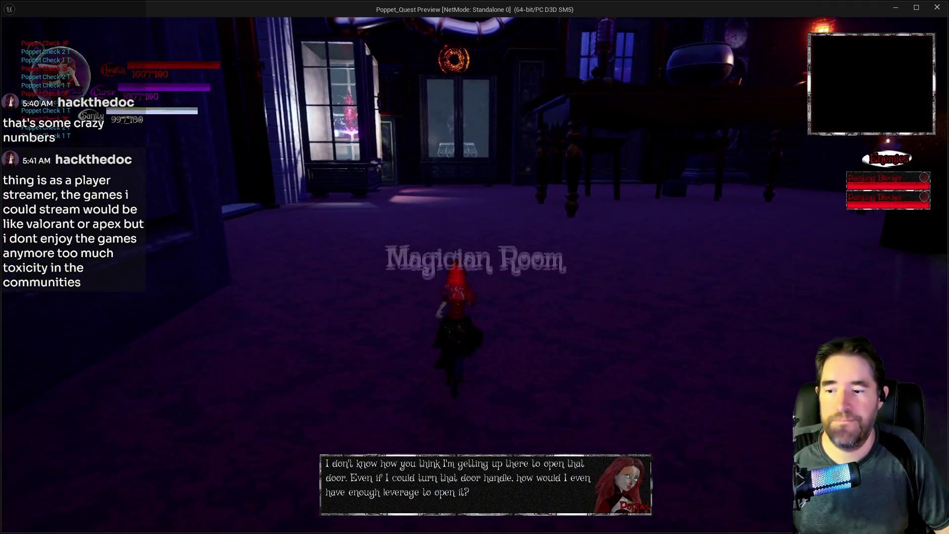
key("w")
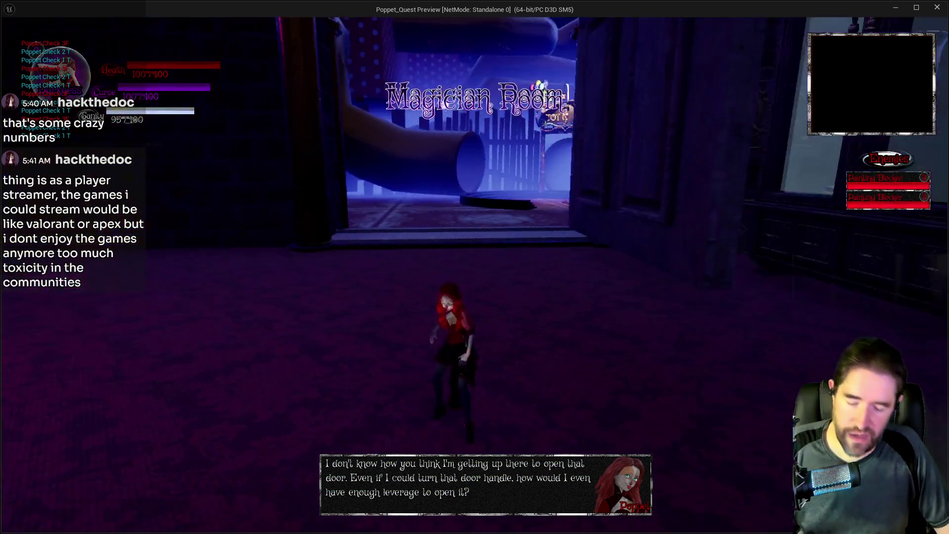
key("Escape")
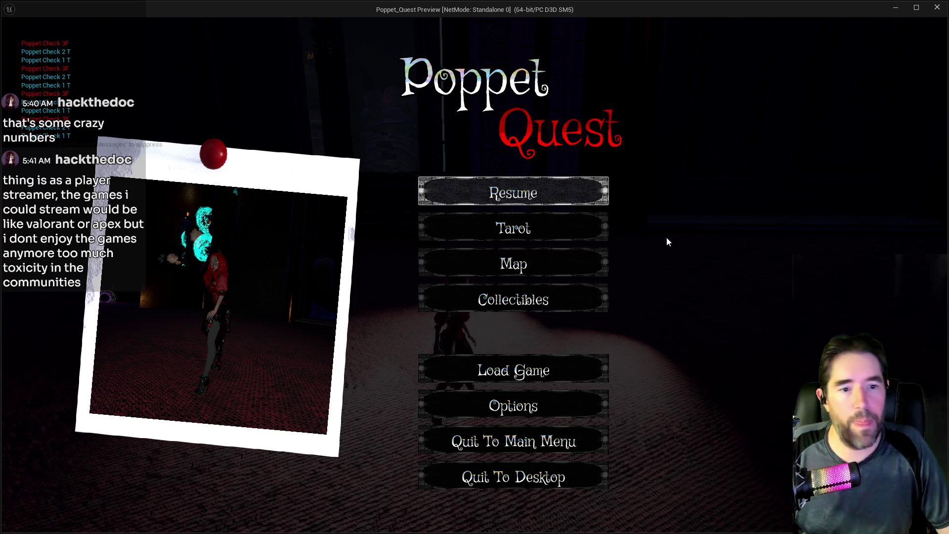
Stop the play session and aim the viewport at BP_Door_48's doorway
key("Escape")
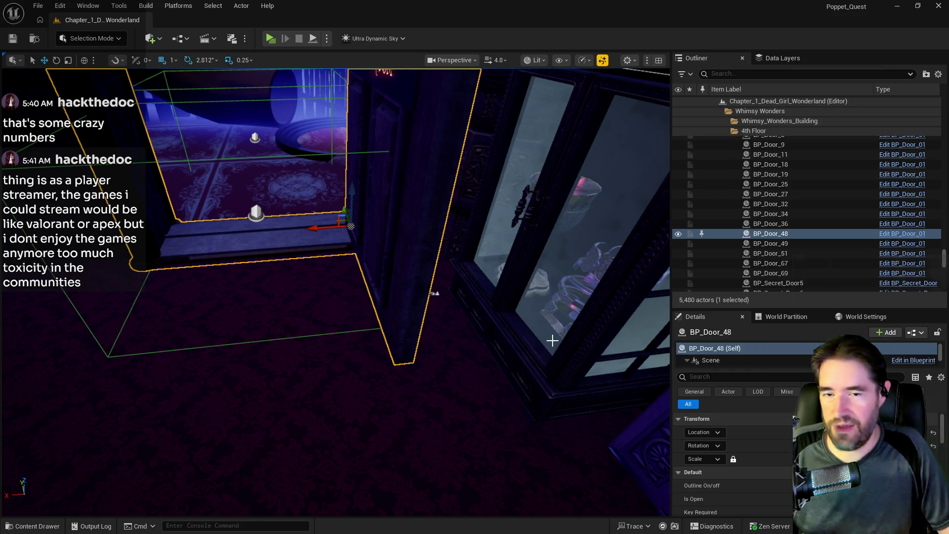
mouse_move(470, 433)
left_mouse_down()
mouse_move(471, 415)
mouse_move(471, 432)
left_mouse_up()
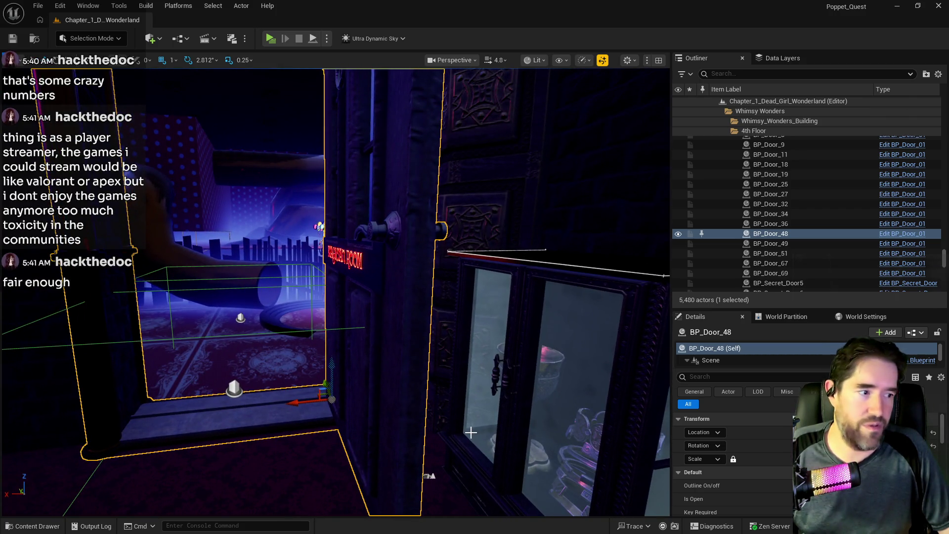
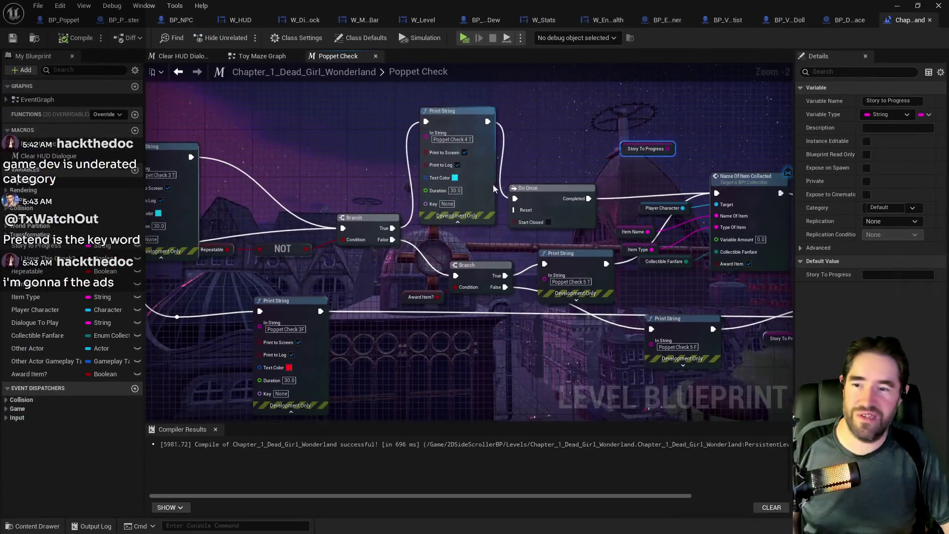
Move the Toy Maze Graph's Print String node between Poppet Check and Name Of Item Collected
mouse_move(539, 364)
left_mouse_down()
mouse_move(479, 343)
mouse_move(578, 323)
left_mouse_up()
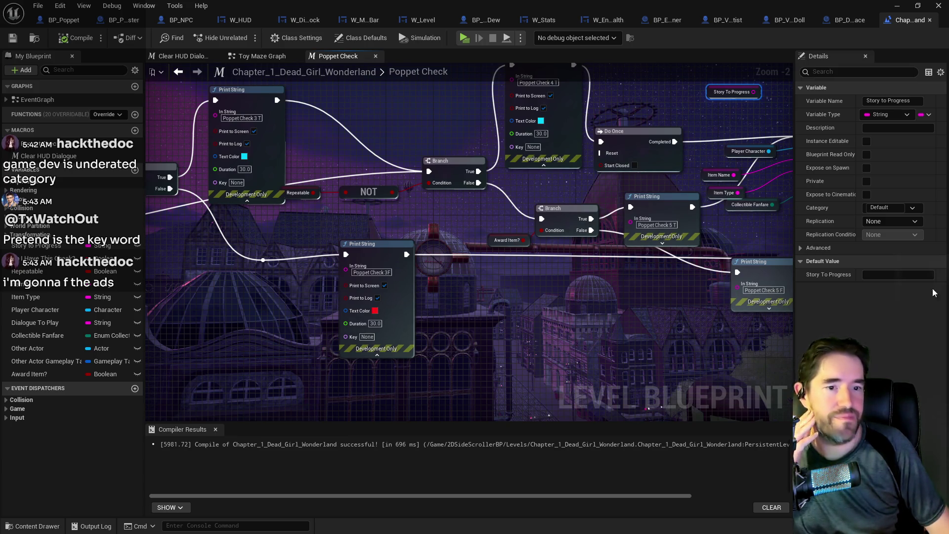
mouse_move(148, 221)
left_mouse_down()
mouse_move(425, 219)
mouse_move(579, 241)
left_mouse_up()
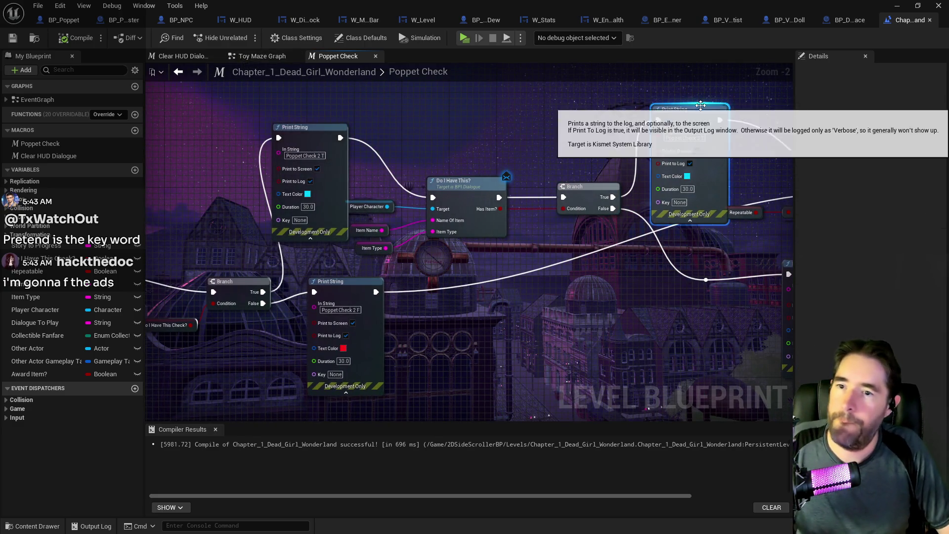
left_click(257, 56)
mouse_move(425, 208)
left_mouse_down()
mouse_move(508, 208)
mouse_move(378, 218)
mouse_move(415, 218)
mouse_move(403, 158)
left_mouse_up()
left_click(416, 218)
mouse_move(511, 203)
left_mouse_down()
mouse_move(472, 210)
mouse_move(553, 223)
mouse_move(435, 228)
left_mouse_up()
Change the Print String's In String text to 'PC True'
left_click(376, 200)
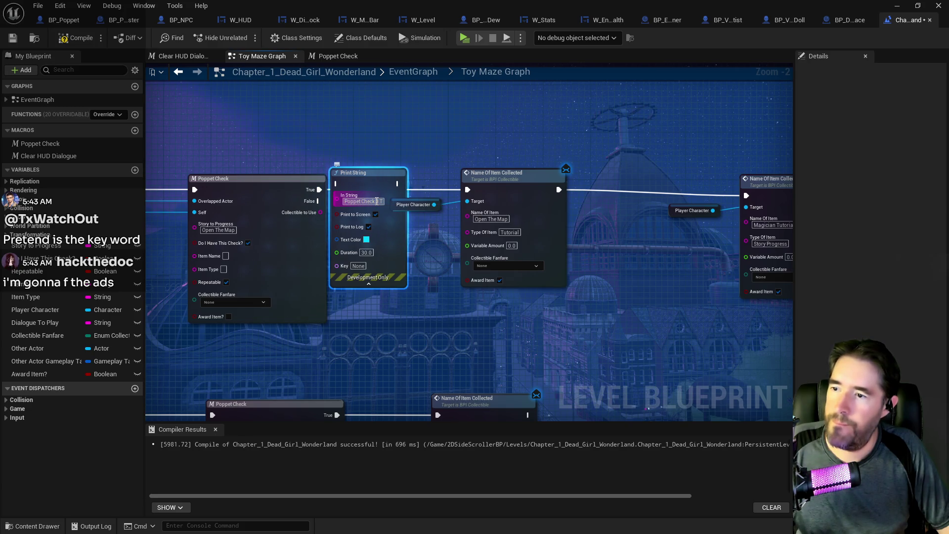
key("Return")
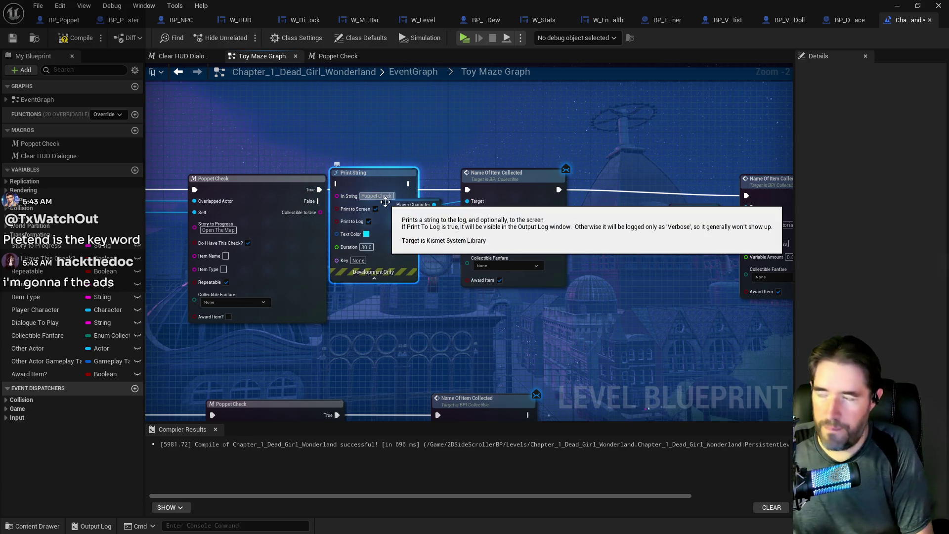
left_click(385, 201)
type("True")
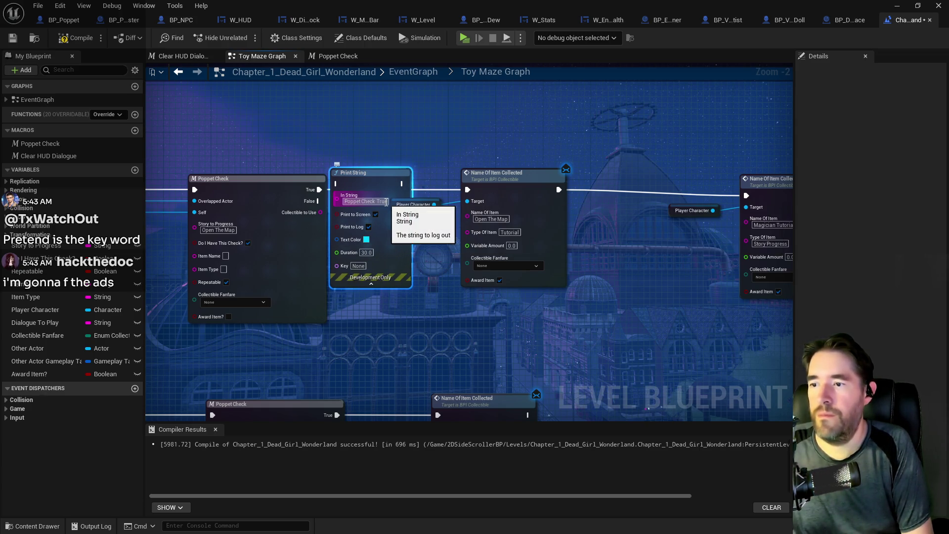
key("Return")
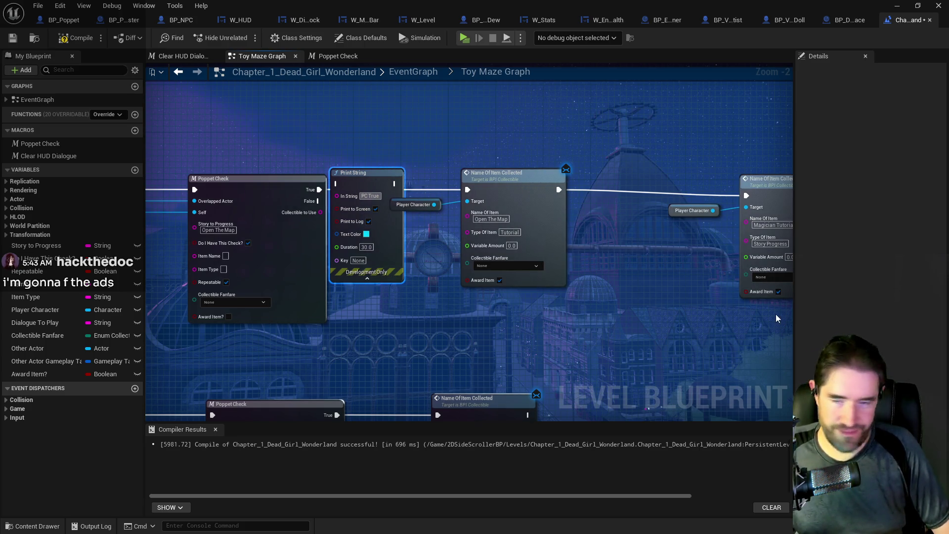
Wire Print String's exec output to Name Of Item Collected and shift the nodes into place
left_click_drag(397, 184, 559, 191)
left_click(416, 206)
left_click(512, 194, "ctrl")
left_click(559, 191)
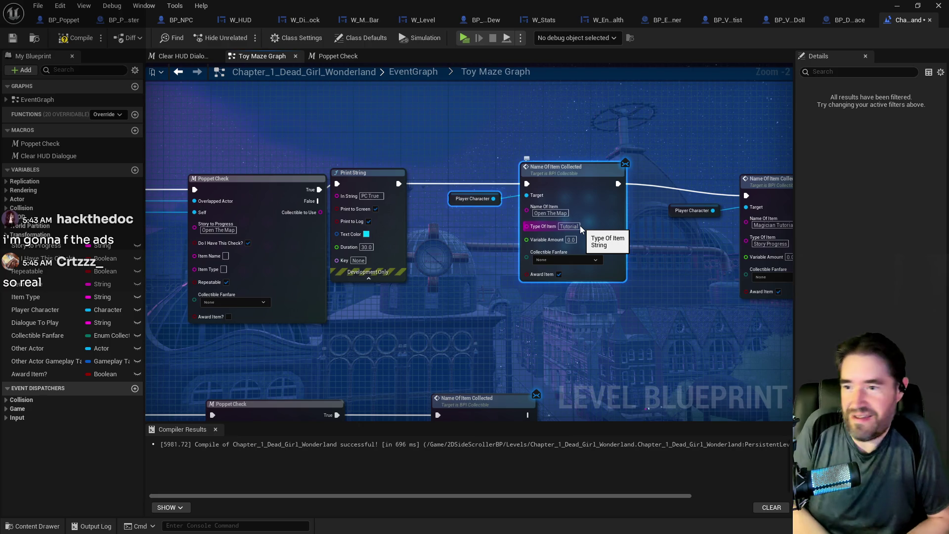
left_click_drag(376, 175, 391, 179)
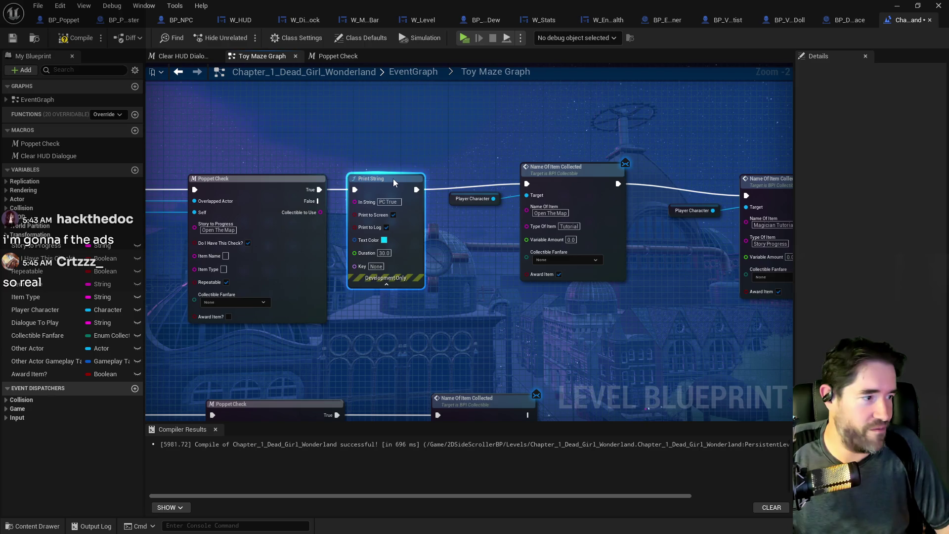
Change the Print String text colour from cyan to white (F1FFFDFF)
left_click(384, 241)
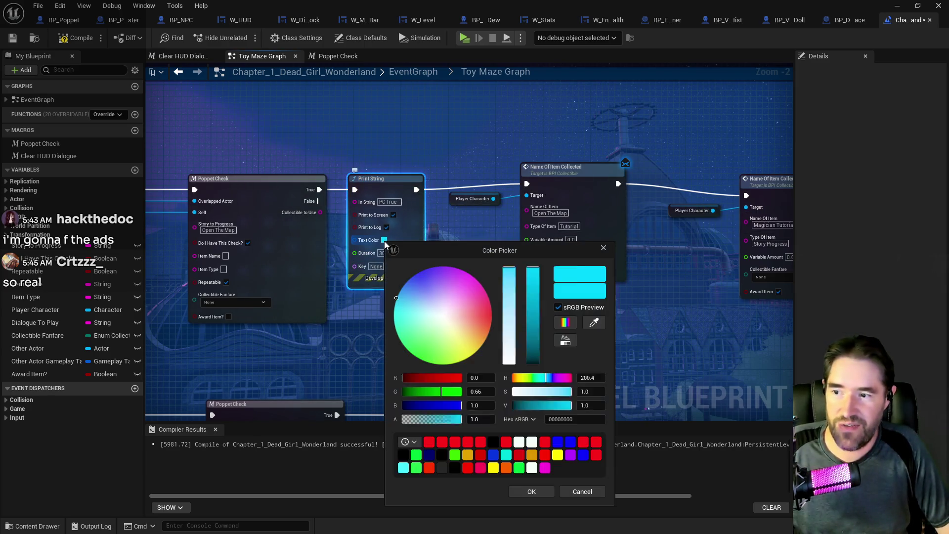
left_click(441, 317)
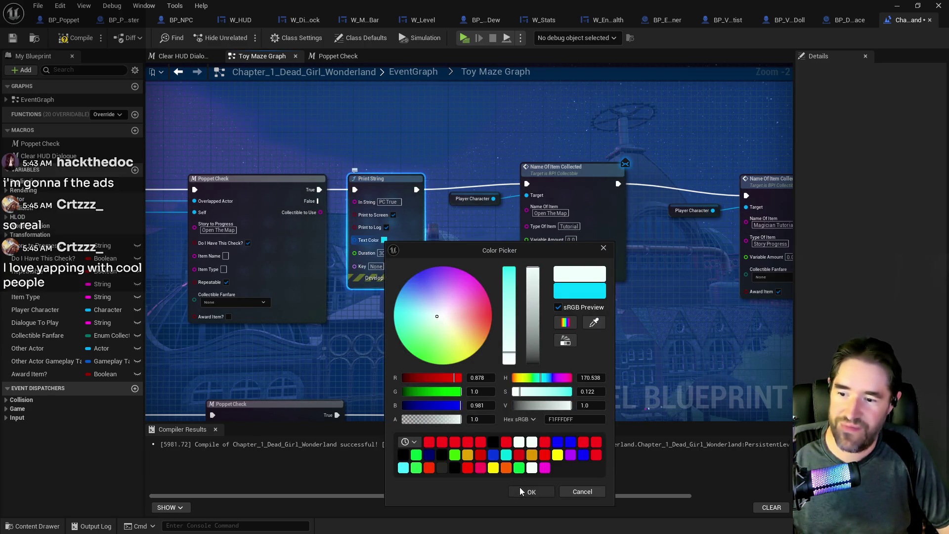
left_click(520, 487)
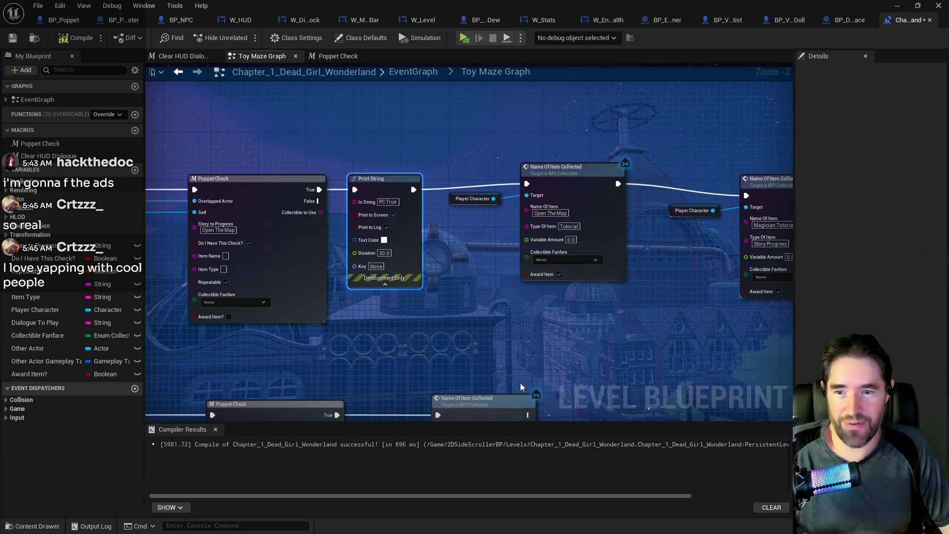
Rename the first Print String's text to 'PC True 1'
left_click_drag(395, 369, 303, 382)
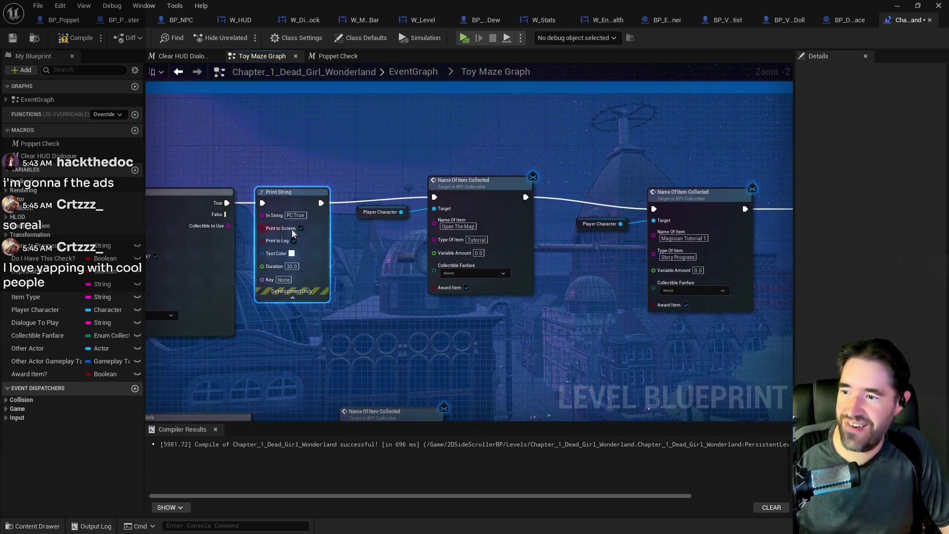
left_click(296, 215)
type("1")
key("Return")
Paste a 'PC True 2' Print String wired between the first and second Collected nodes
left_click_drag(646, 213, 403, 228)
key("ctrl+v")
mouse_move(385, 180)
left_mouse_down()
mouse_move(459, 121)
mouse_move(605, 118)
mouse_move(412, 136)
mouse_move(911, 141)
mouse_move(242, 195)
mouse_move(295, 154)
left_mouse_up()
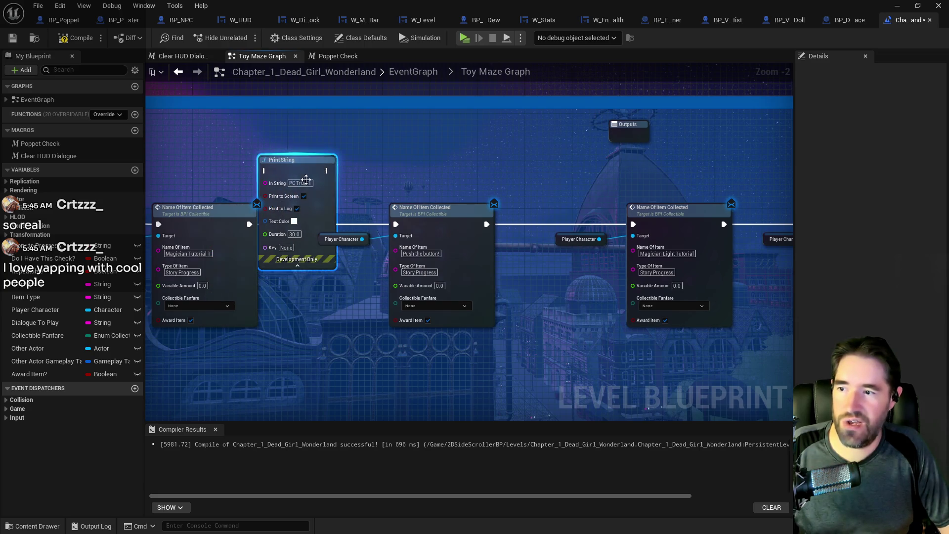
key("BackSpace")
type("2")
left_click_drag(250, 224, 266, 171)
left_click_drag(330, 170, 410, 235)
Paste a third Print String and wire the Push the button node into it
left_click_drag(543, 238, 290, 238)
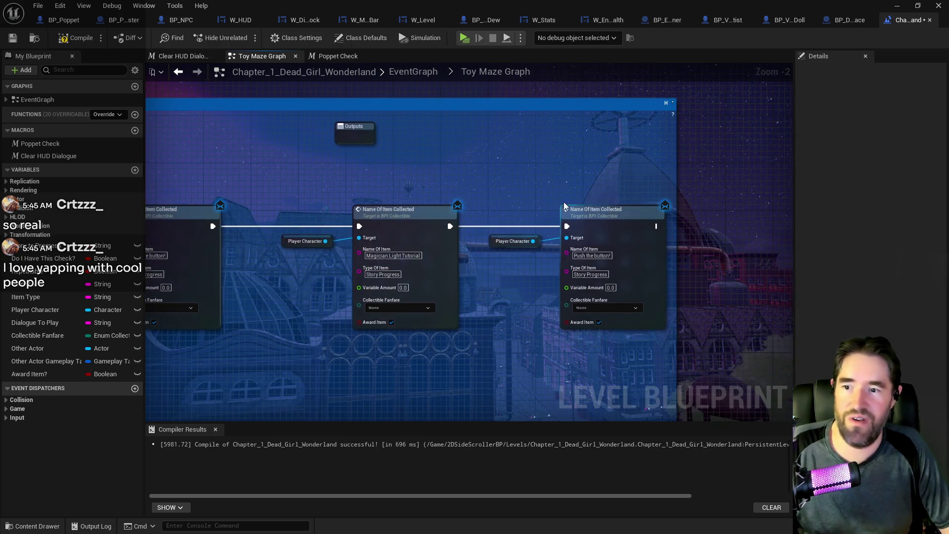
left_click_drag(563, 201, 446, 218)
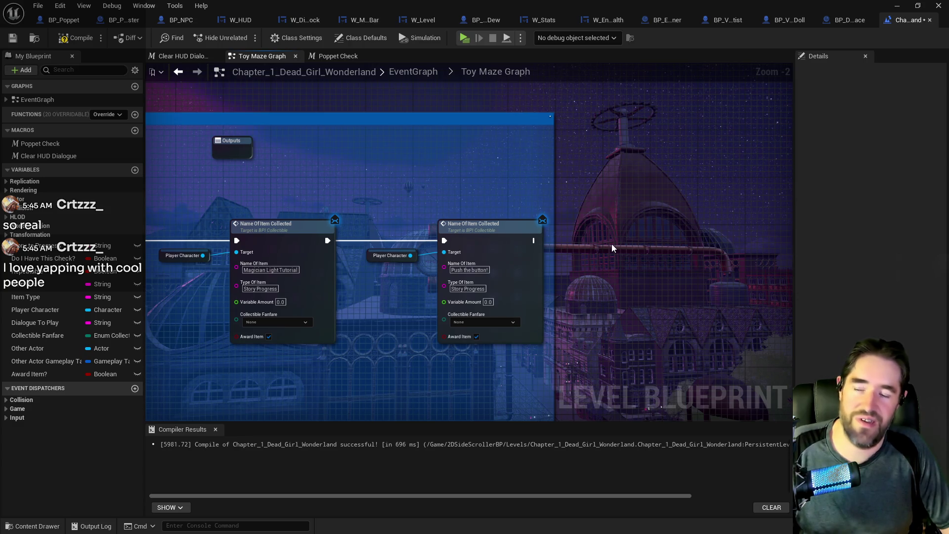
mouse_move(610, 243)
left_mouse_down()
mouse_move(545, 152)
mouse_move(461, 243)
mouse_move(709, 246)
mouse_move(710, 237)
left_mouse_up()
key("ctrl+v")
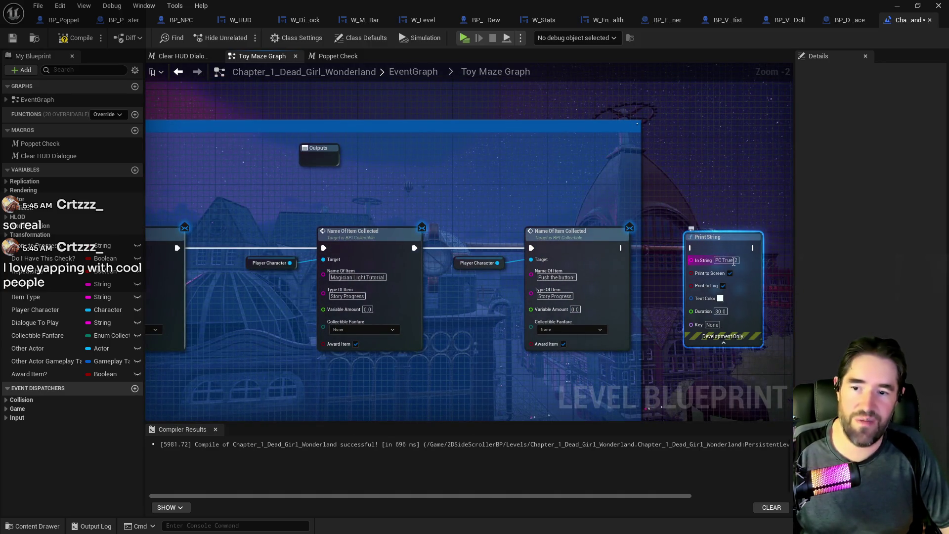
type("3")
left_click_drag(620, 248, 691, 250)
Save and compile the level blueprint, saving the changed packages
key("ctrl+s")
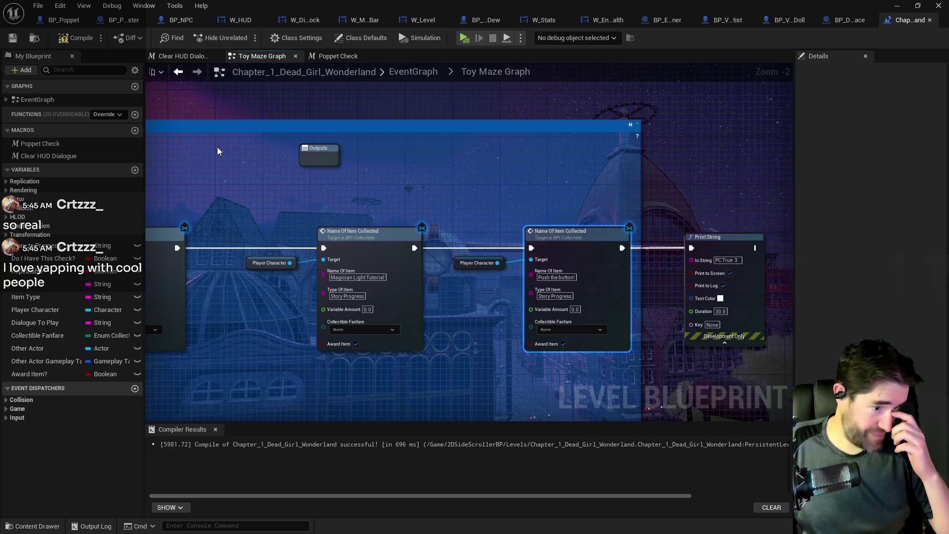
key("F7")
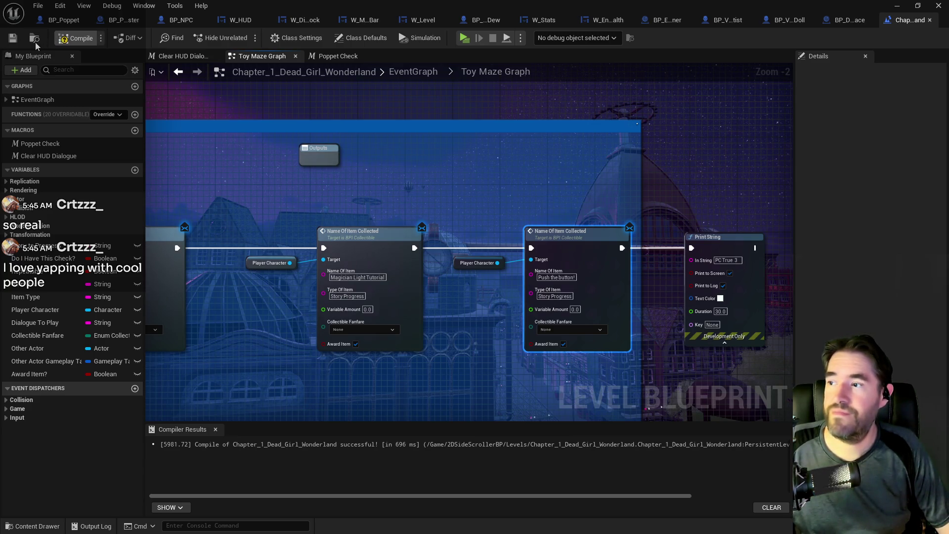
left_click(15, 41)
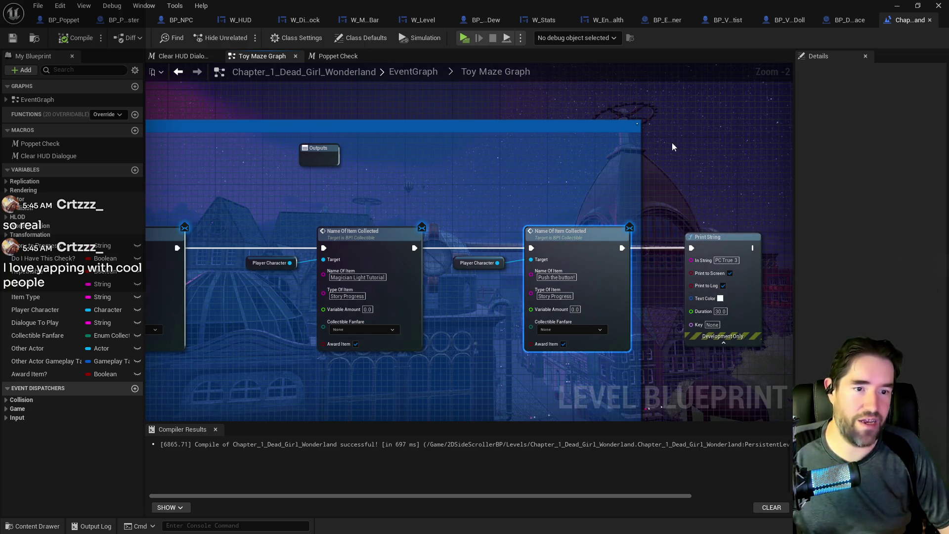
left_click(896, 6)
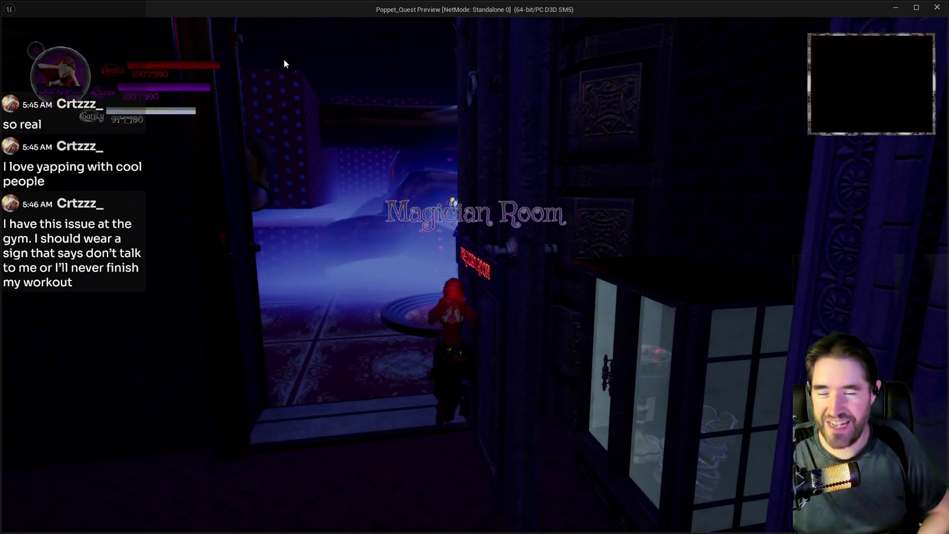
Playtest by running between the Magician Room and Toy Maze, then stop with Esc
key("w")
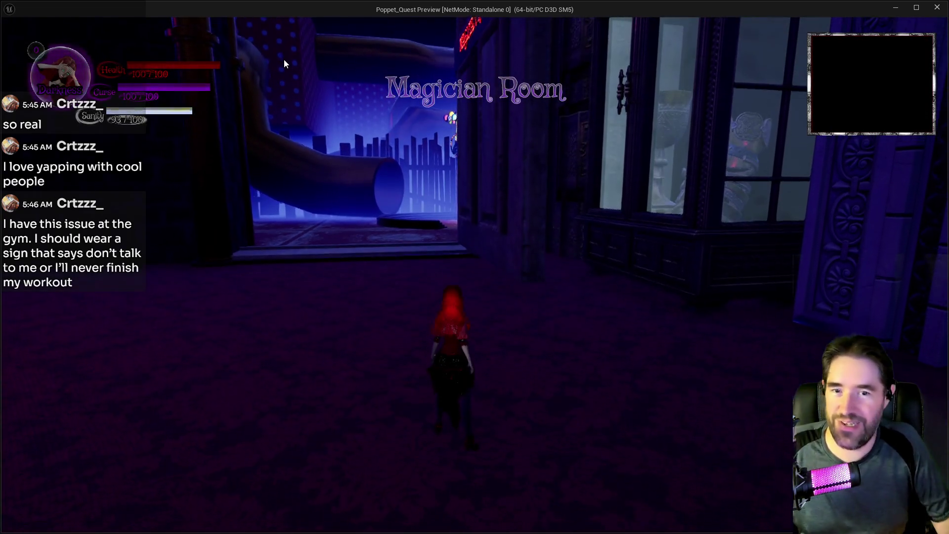
key("w")
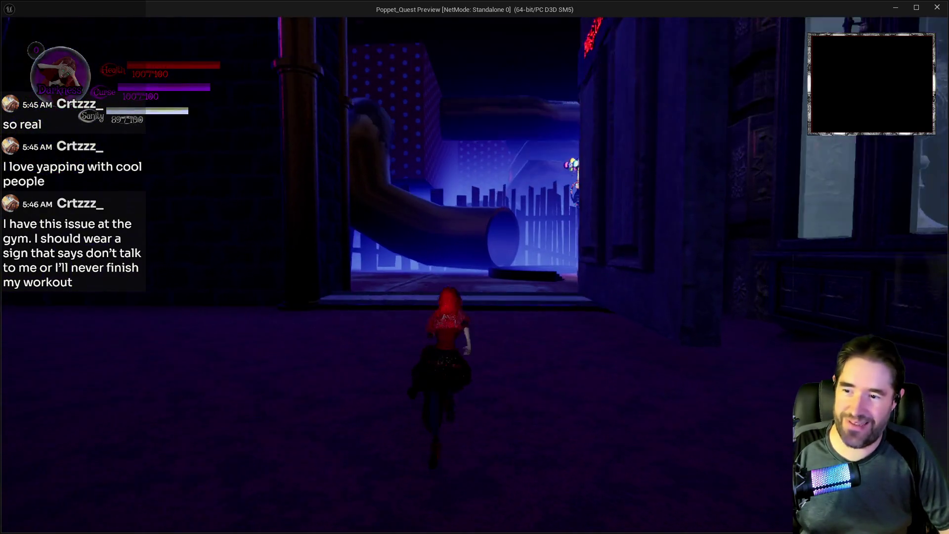
key("w")
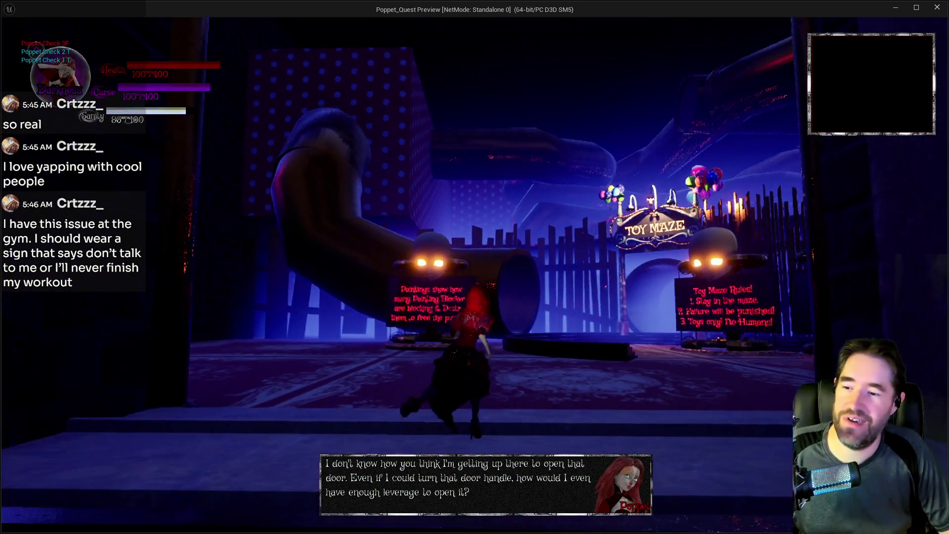
key("w")
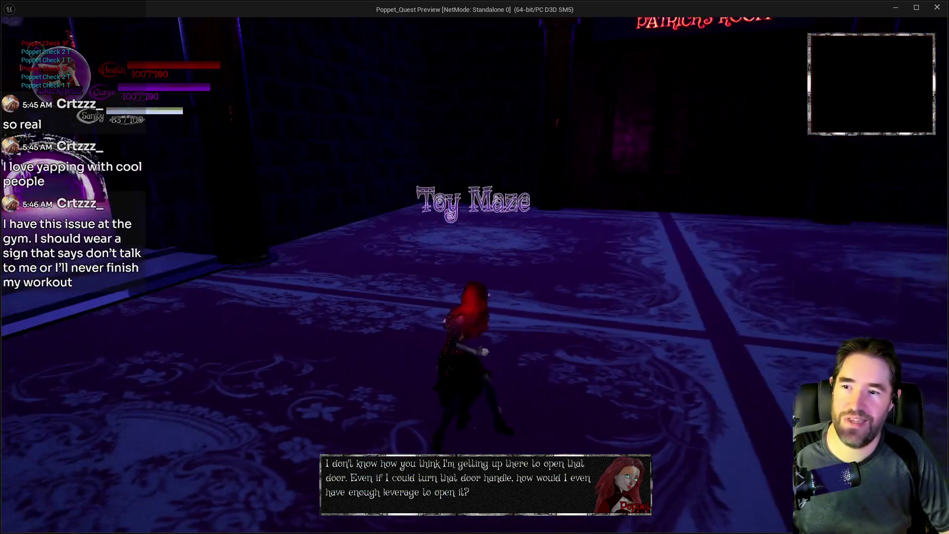
key("w")
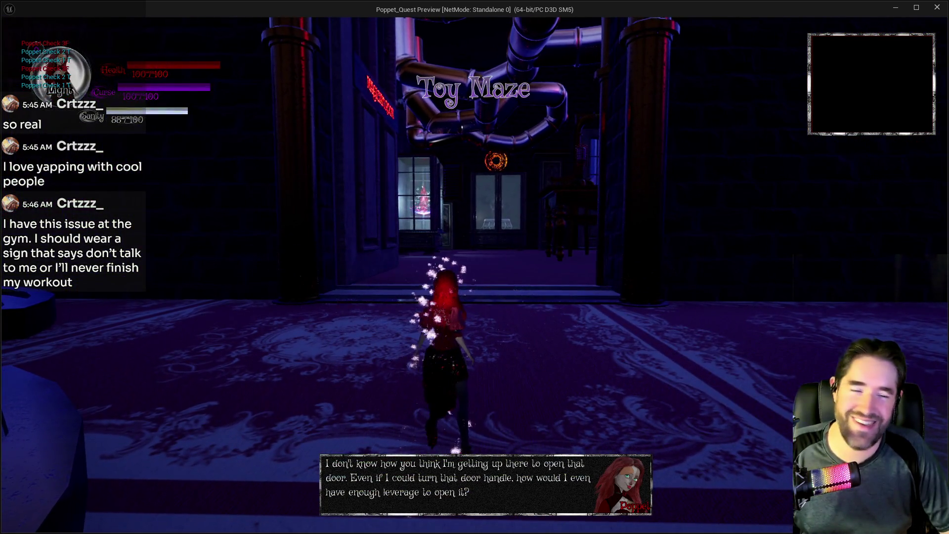
key("w")
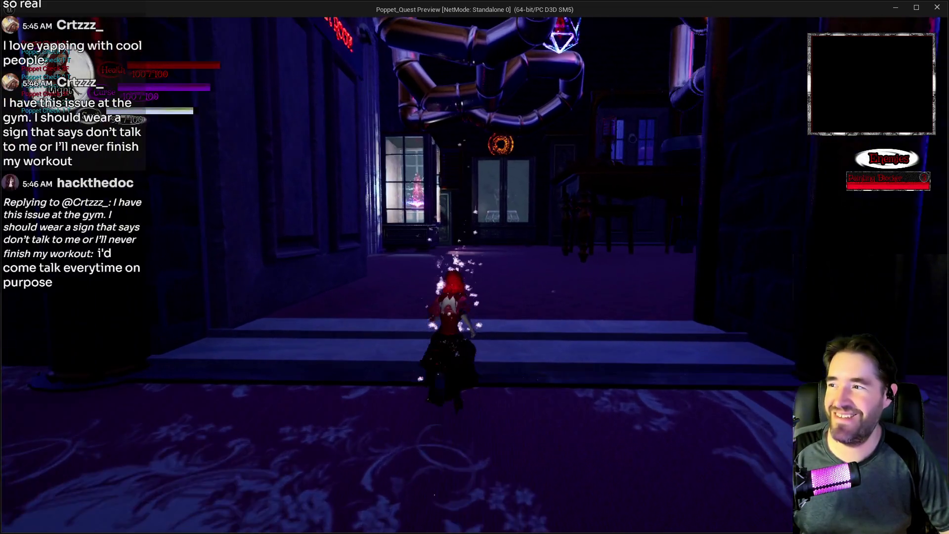
key("s")
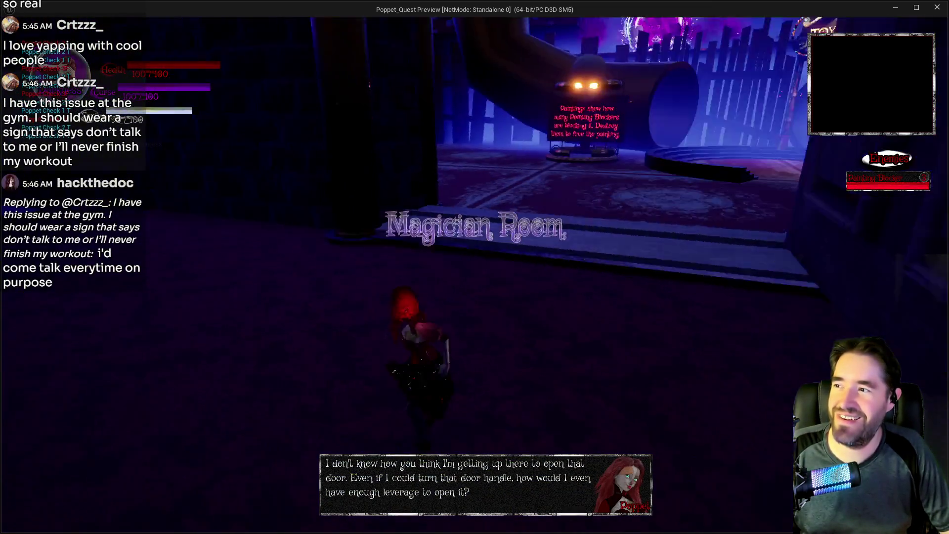
key("w")
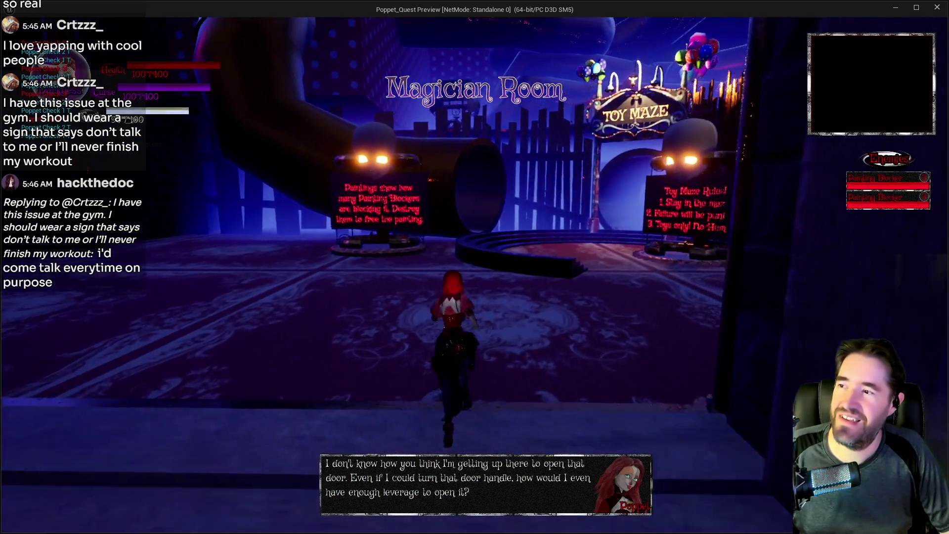
key("s")
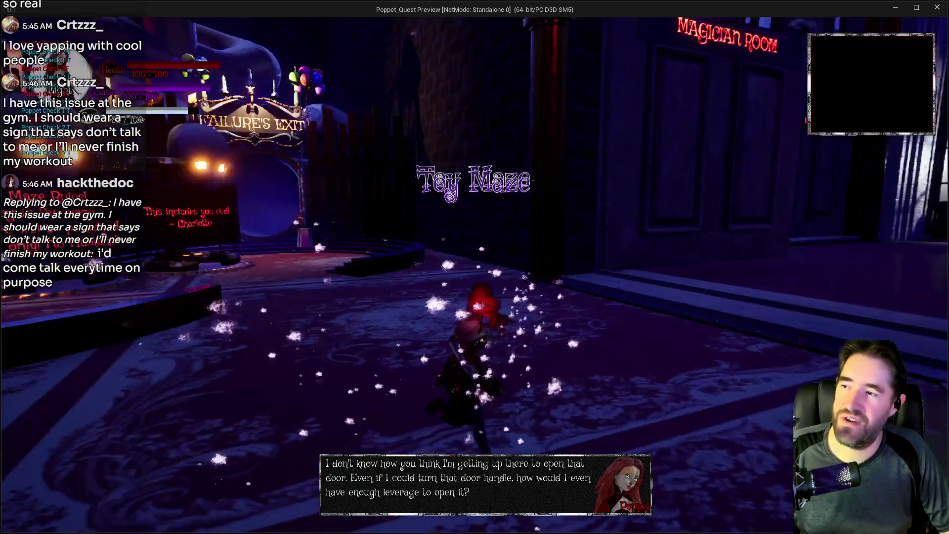
key("Escape")
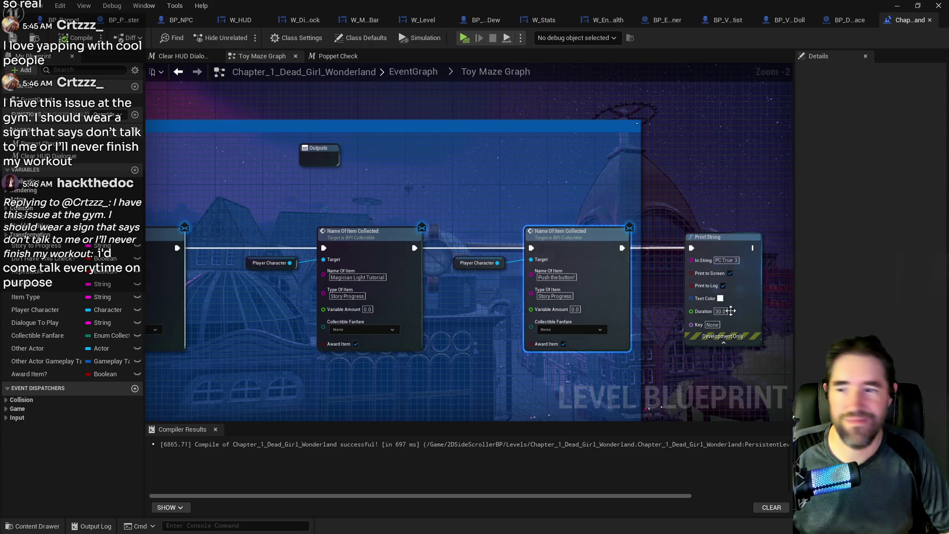
Zoom out and pan to the start of the Poppet Check node chain
scroll(614, 329, "down", 2)
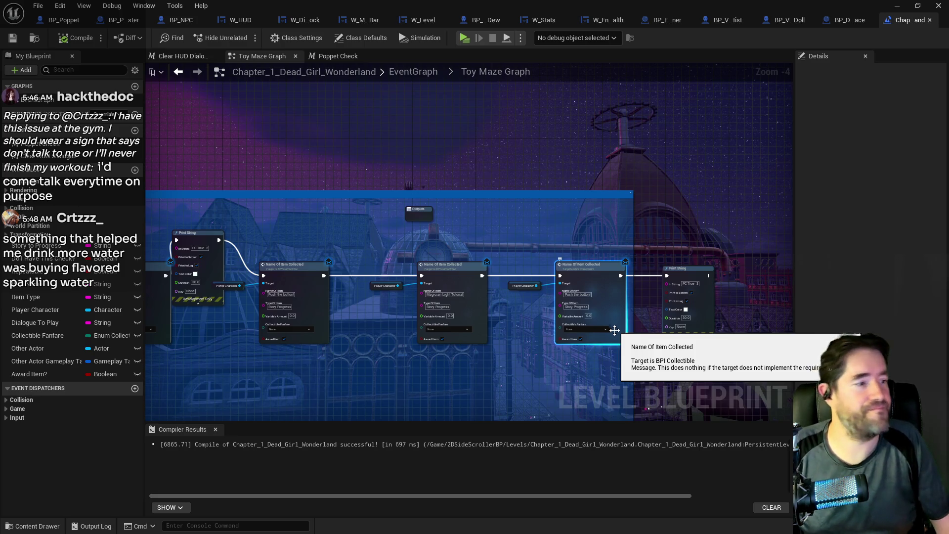
left_click_drag(469, 381, 759, 358)
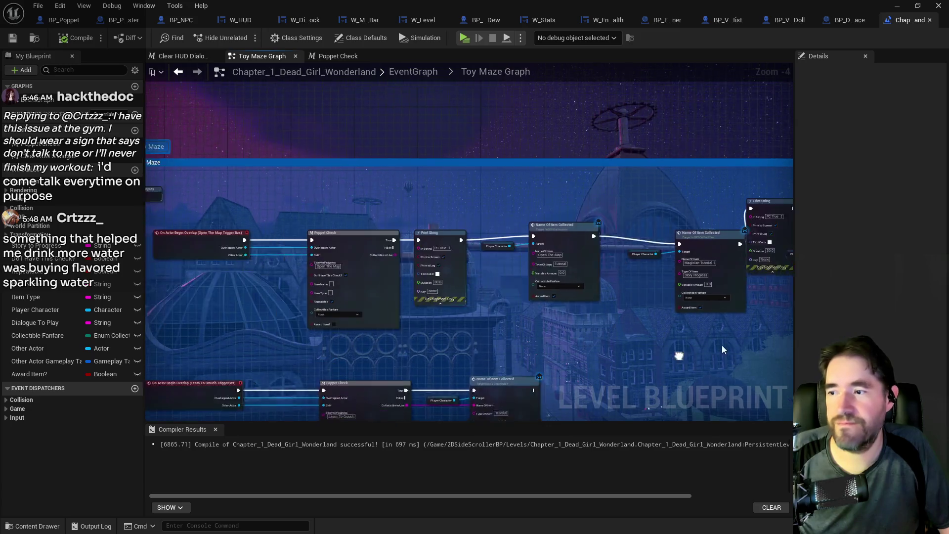
Connect Poppet Check's False output to the Print String node, then compile and save
scroll(437, 321, "up", 2)
left_click_drag(436, 322, 508, 308)
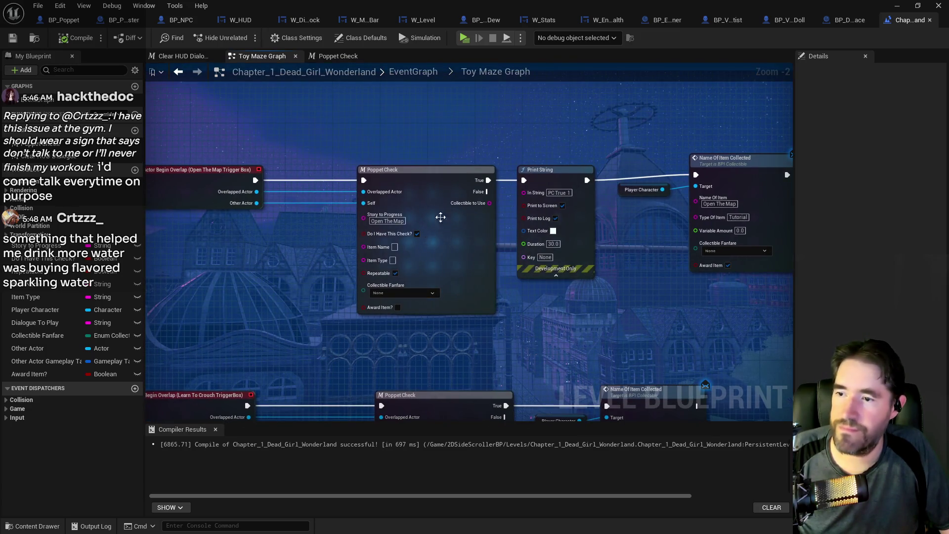
left_click_drag(486, 195, 524, 181)
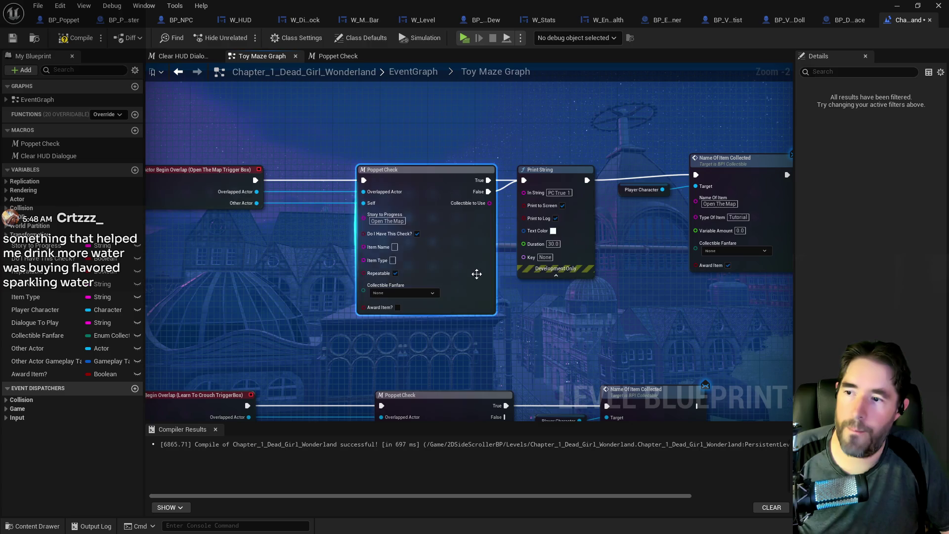
left_click_drag(476, 271, 392, 253)
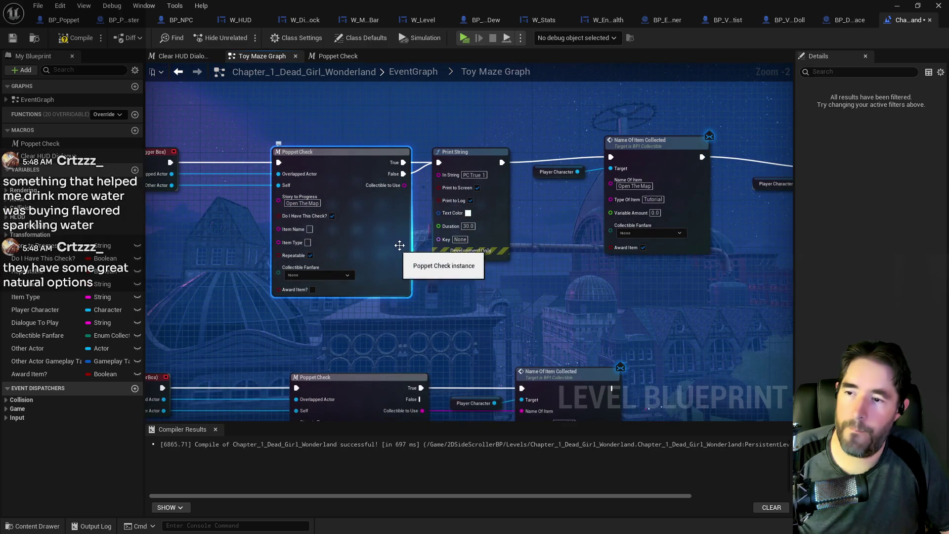
left_click(78, 40)
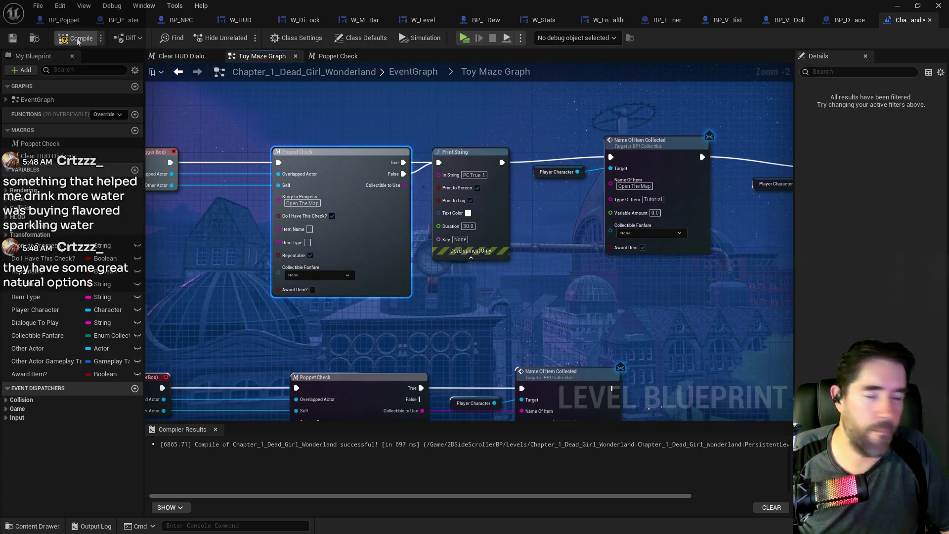
left_click(12, 38)
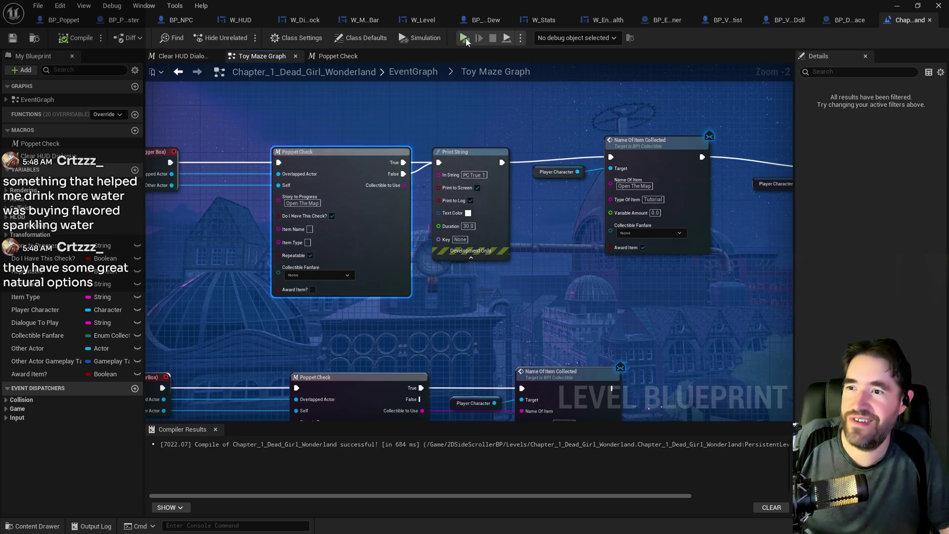
key("ctrl+s")
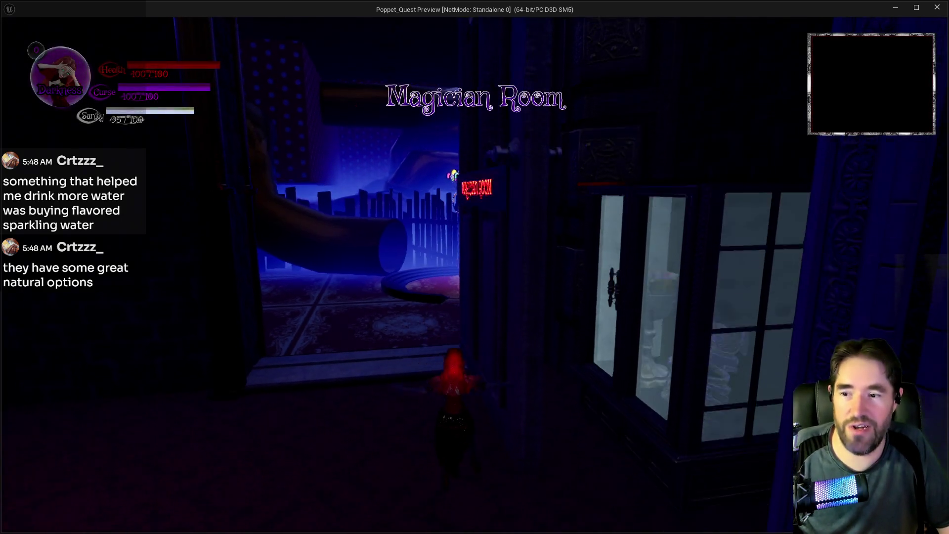
Walk the character through the Toy Maze into the Magician Room to trigger the debug prints
key("w")
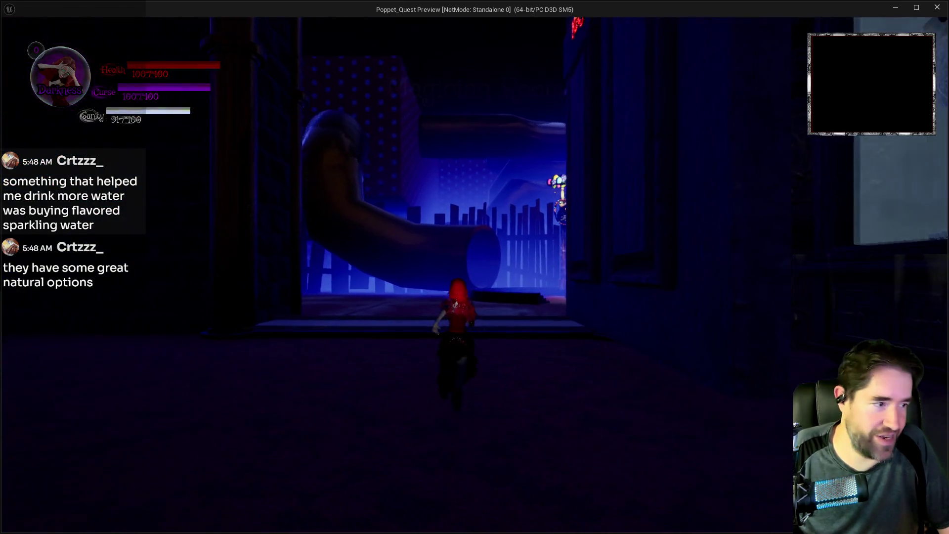
key("w")
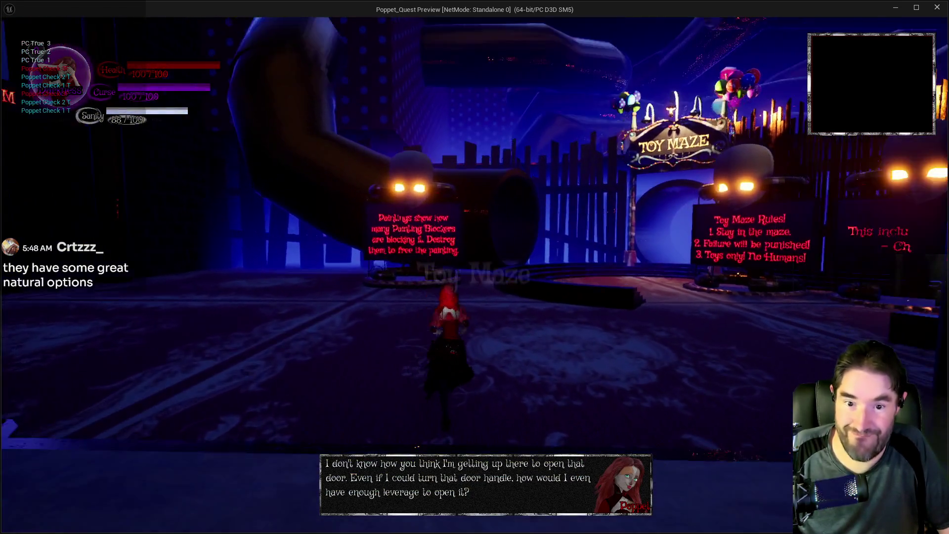
key("w")
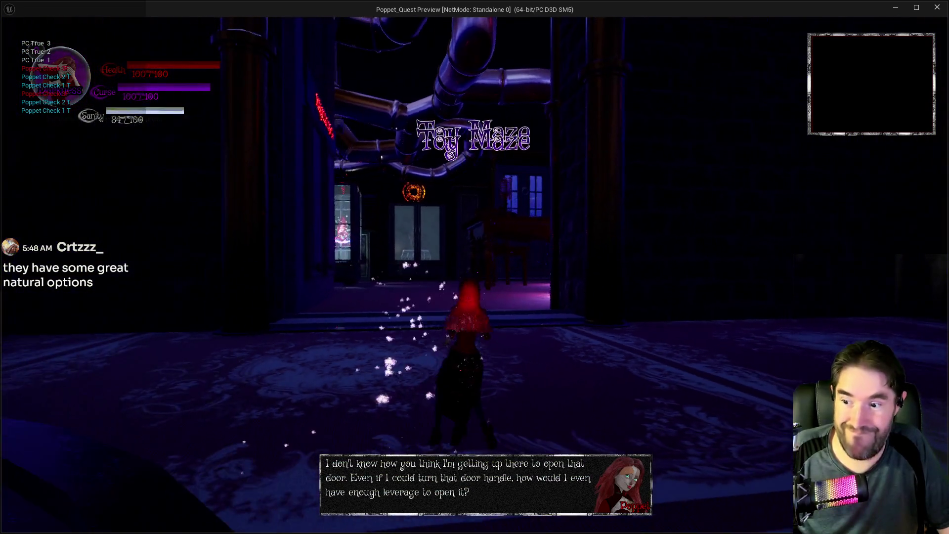
key("w")
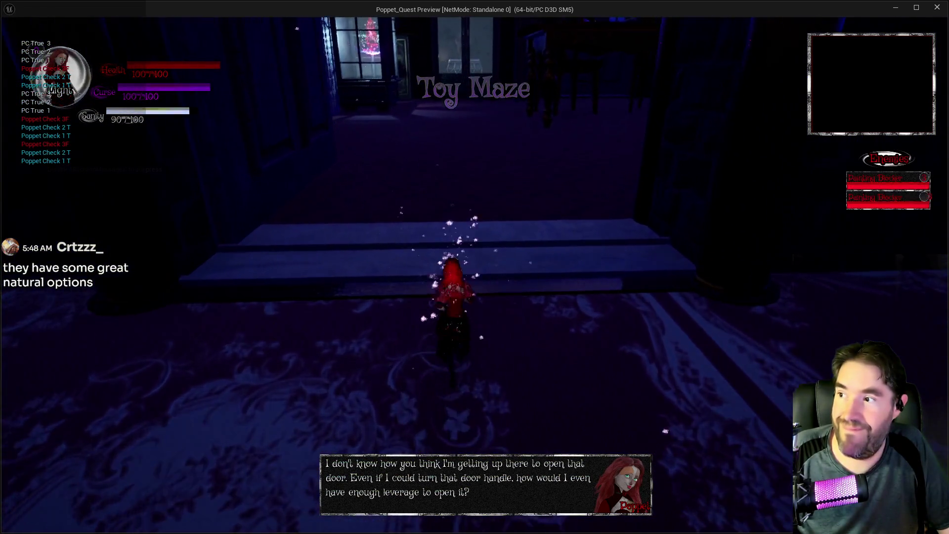
key("w")
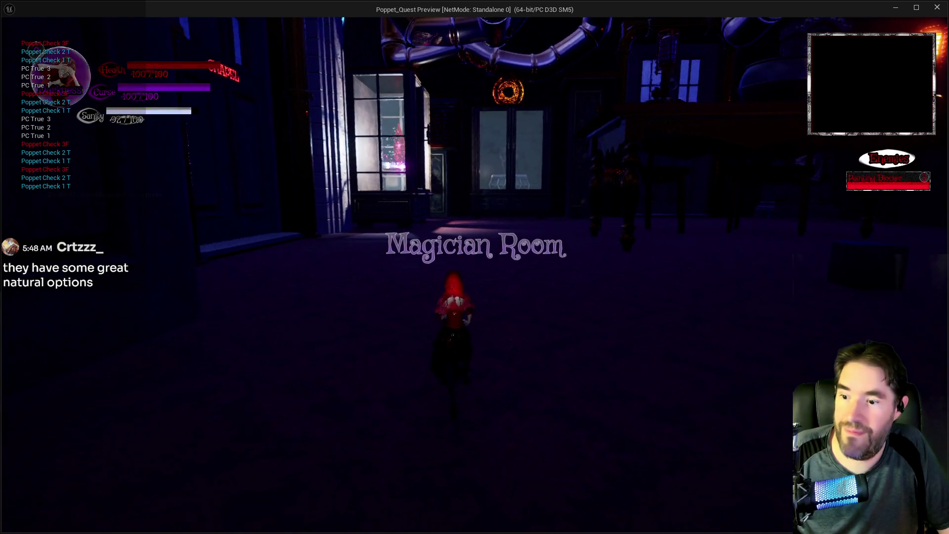
key("w")
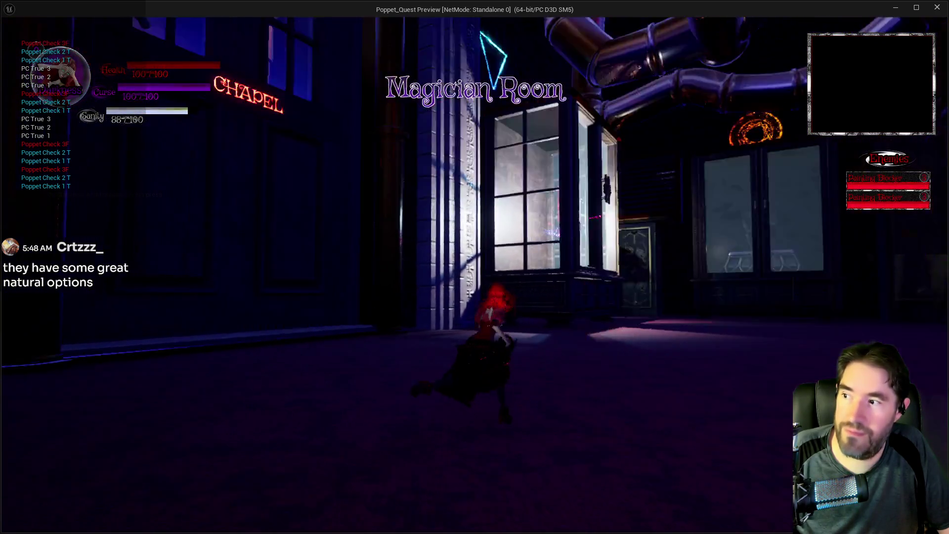
key("w")
key("alt+Tab")
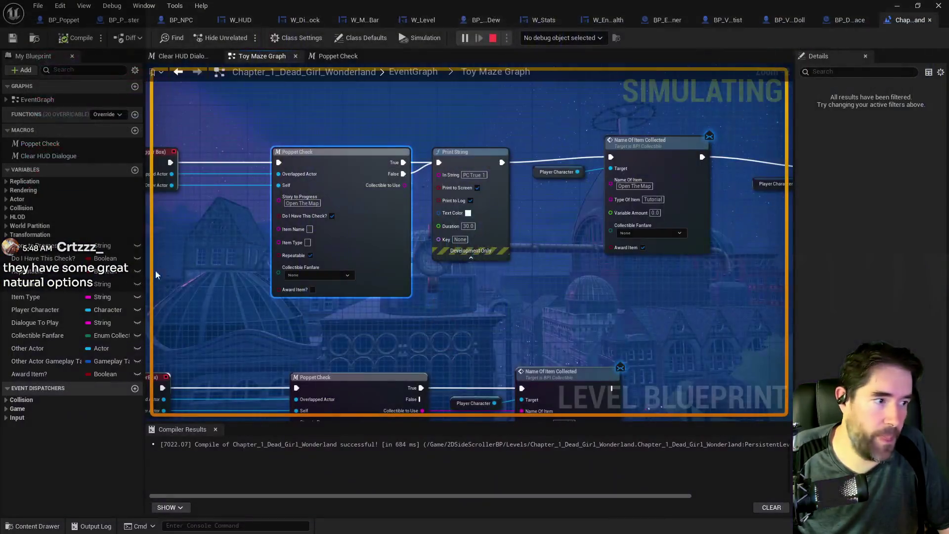
Stop the running play session with Esc
key("Escape")
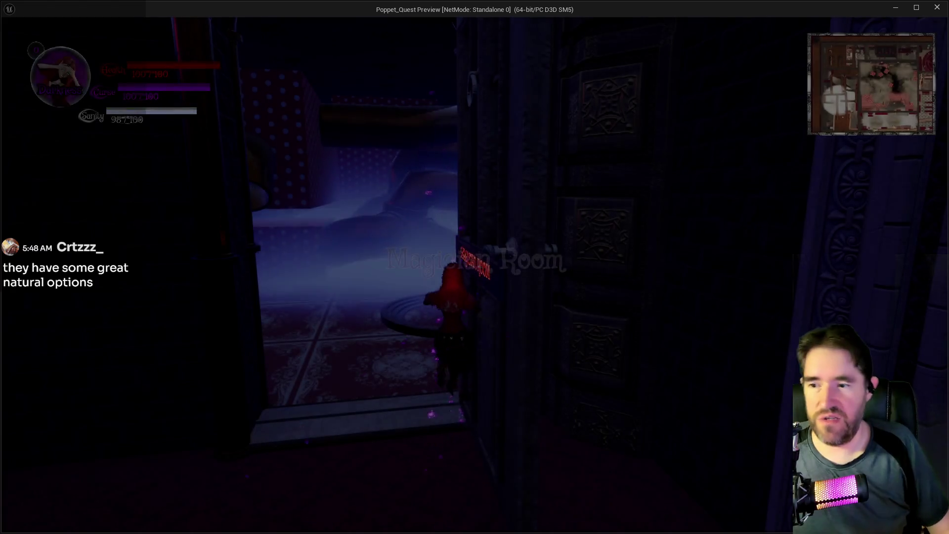
Run out into the furnished room and place the red card in the first inventory slot
key("s")
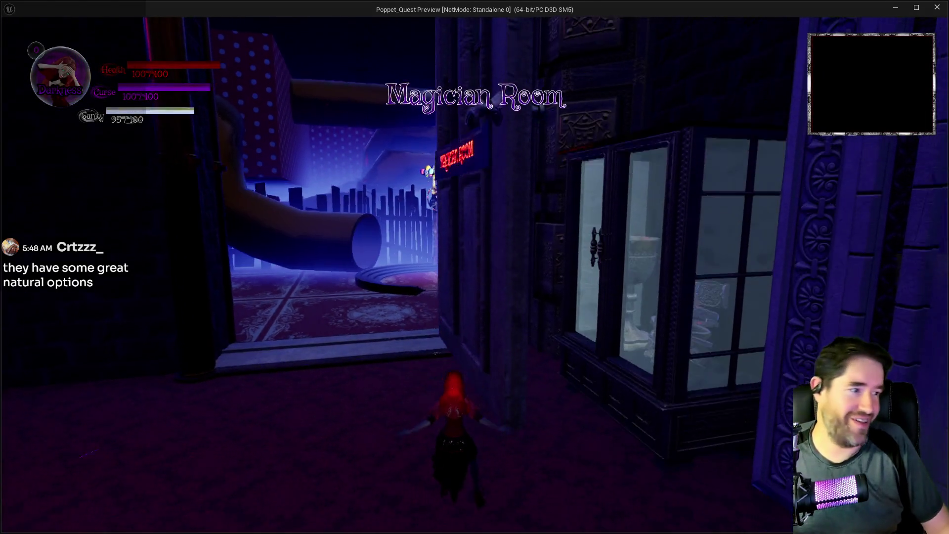
key("w")
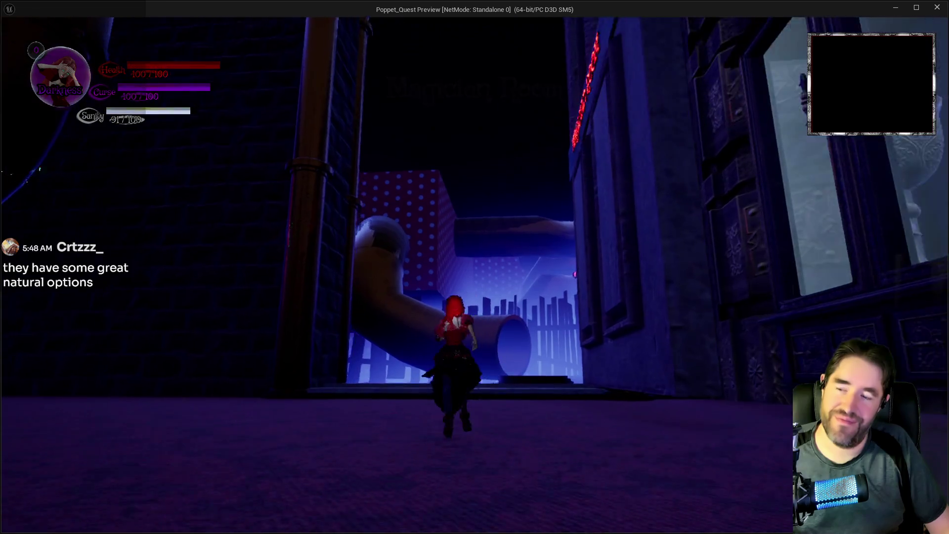
key("w")
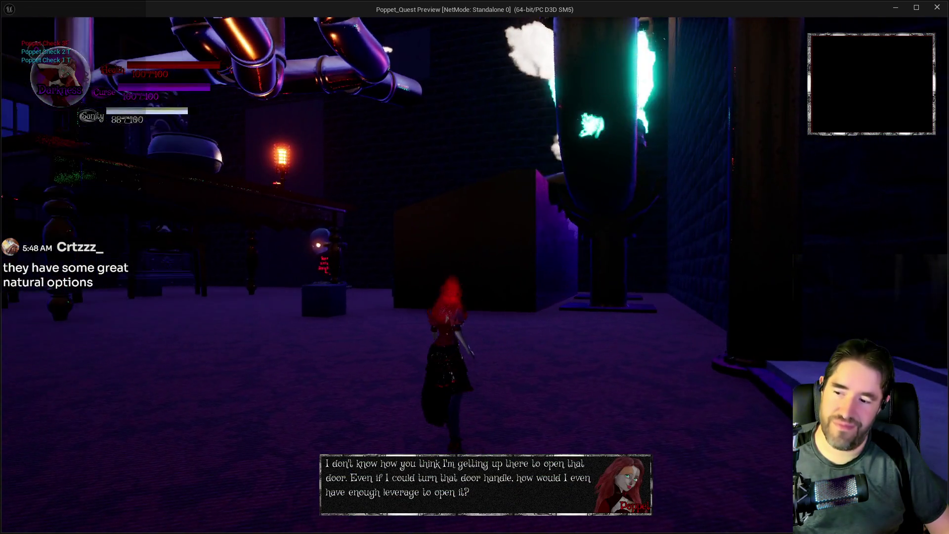
key("w")
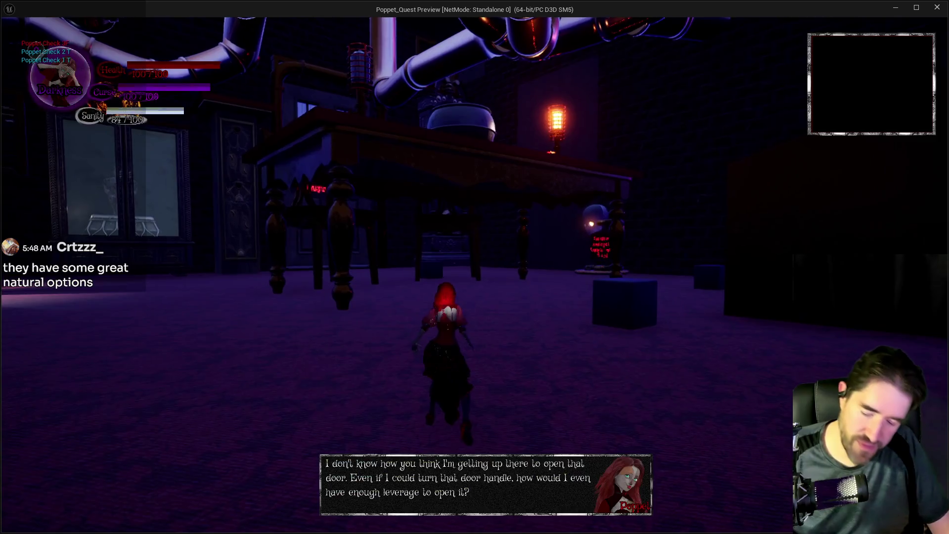
key("Tab")
left_click(142, 474)
key("Tab")
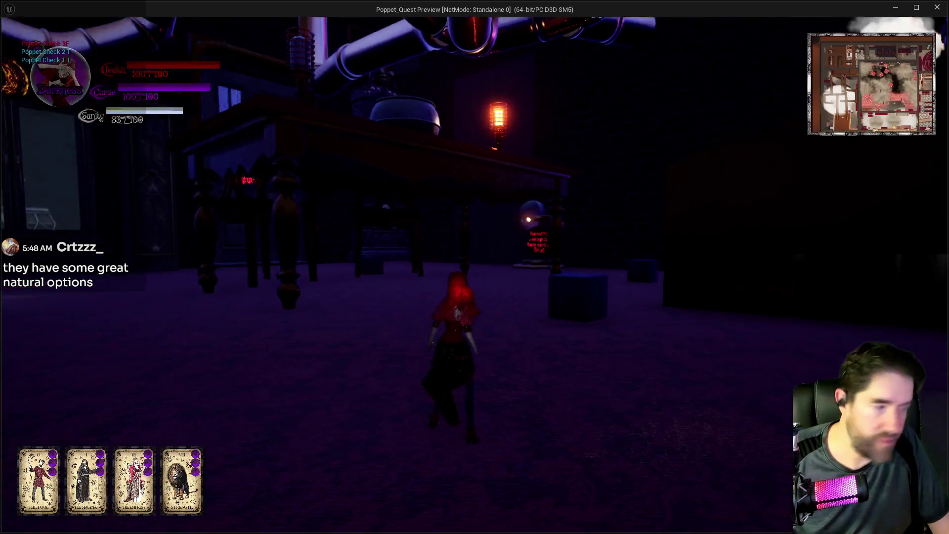
Explore the pipe doorway and table room, then run back to the Toy Maze doorway
key("w")
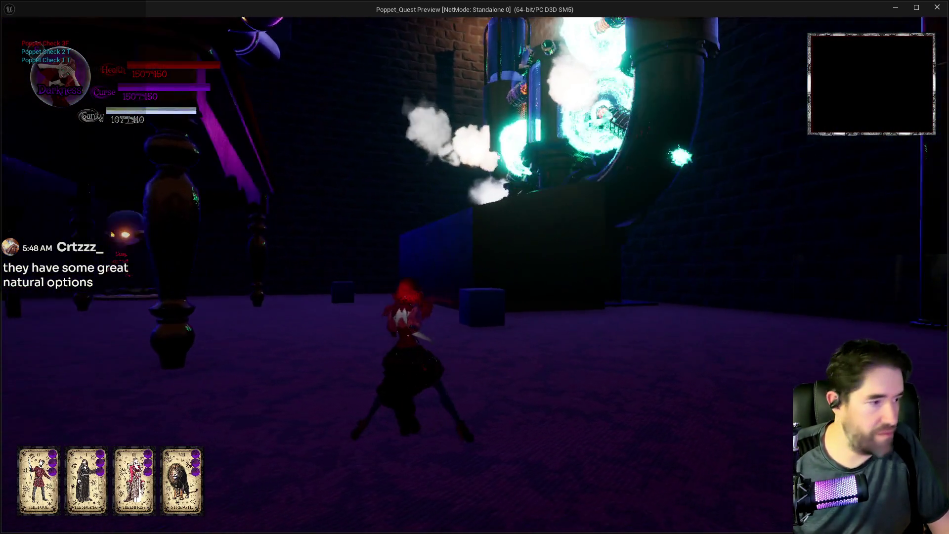
key("w")
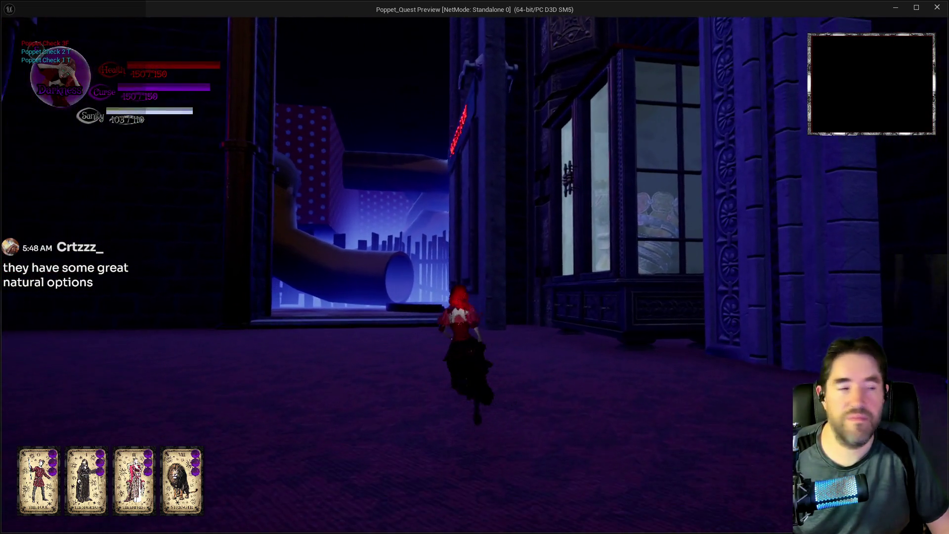
key("w")
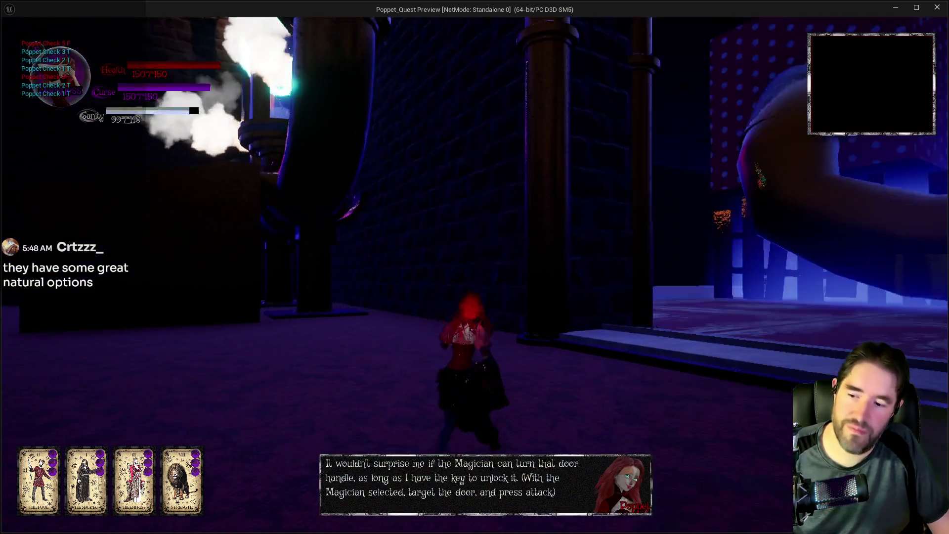
key("w")
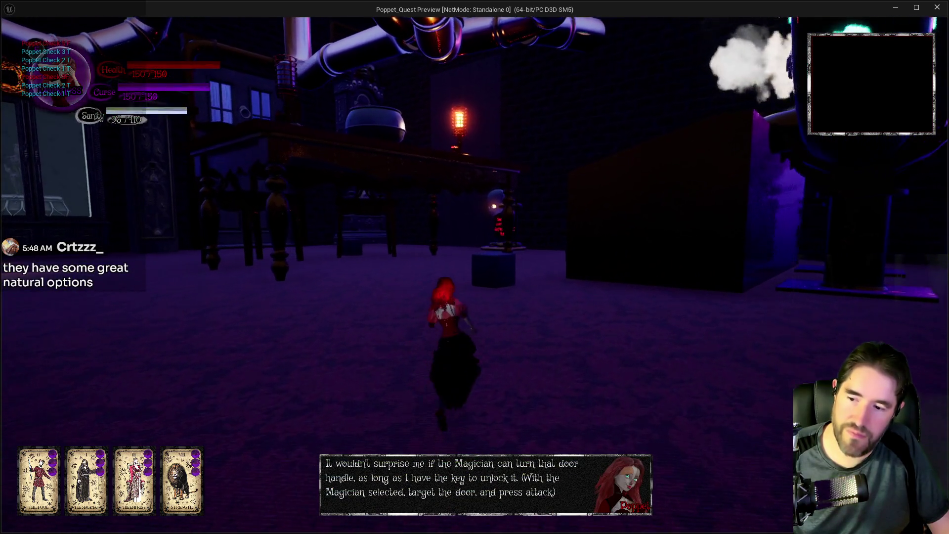
key("s")
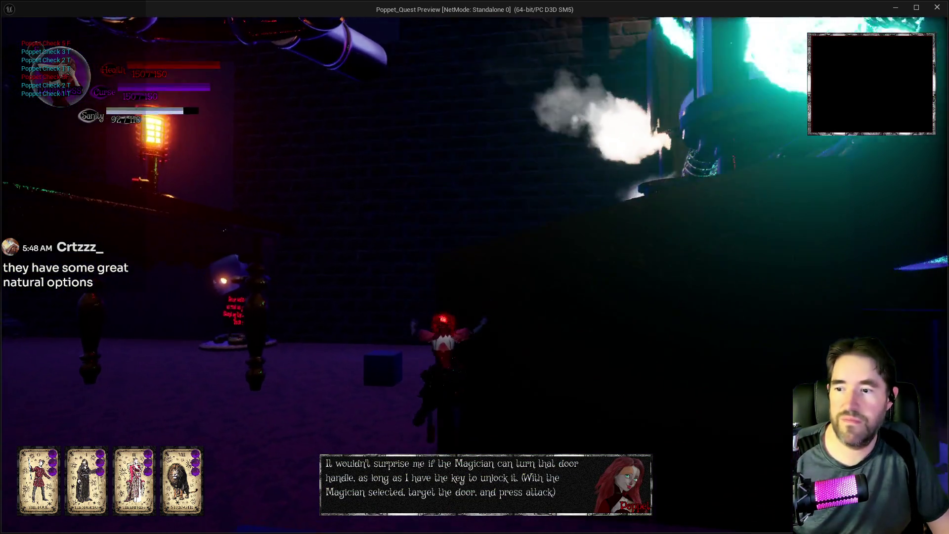
key("w")
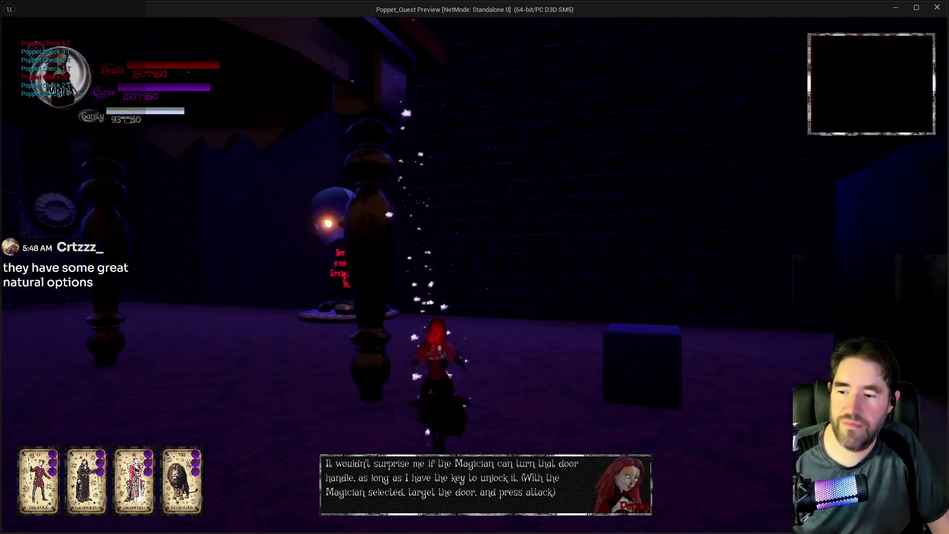
key("w")
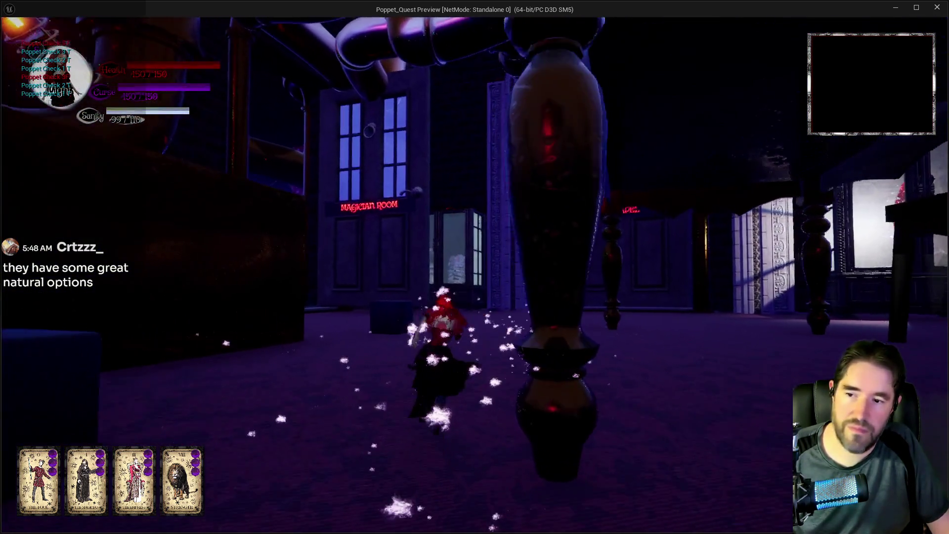
key("w")
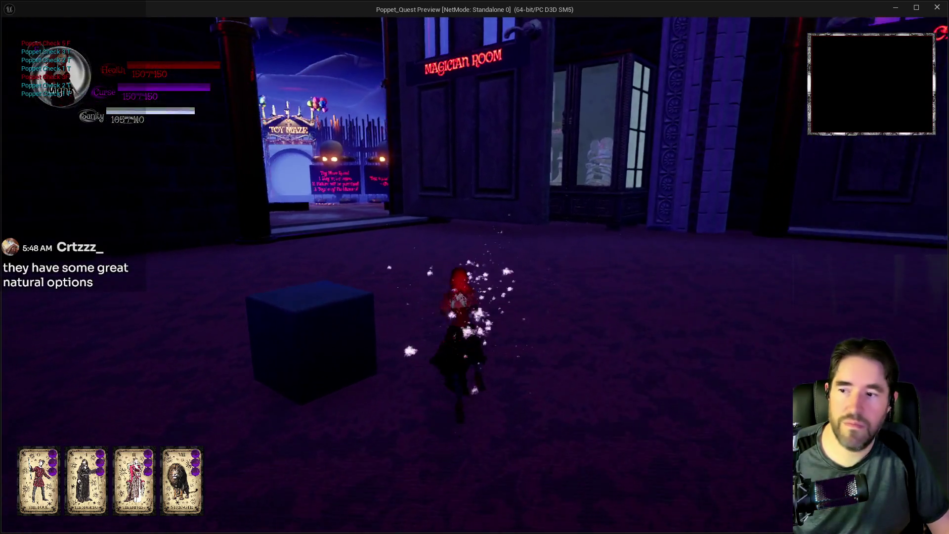
key("w")
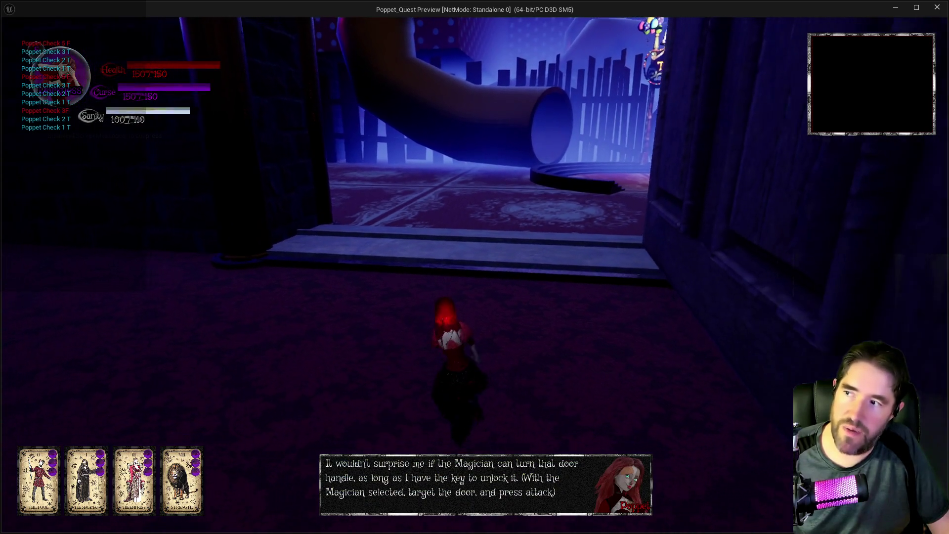
Run through the Toy Maze into the Magician Room and swing the hammer at the pedestal sign
key("w")
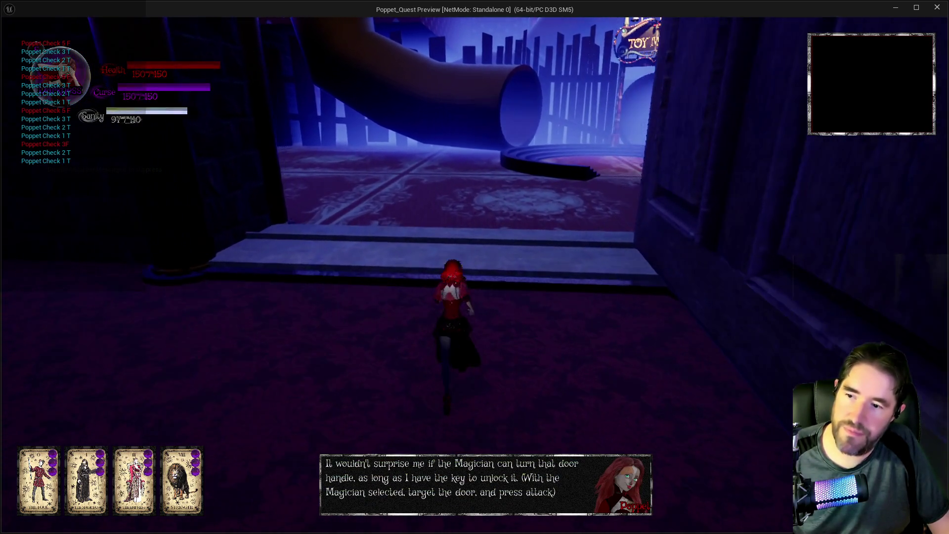
key("w")
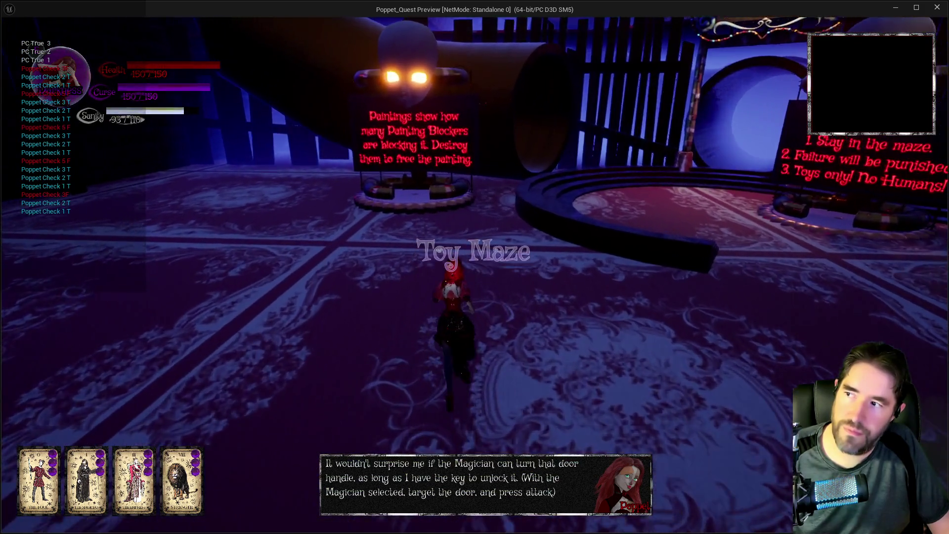
key("w")
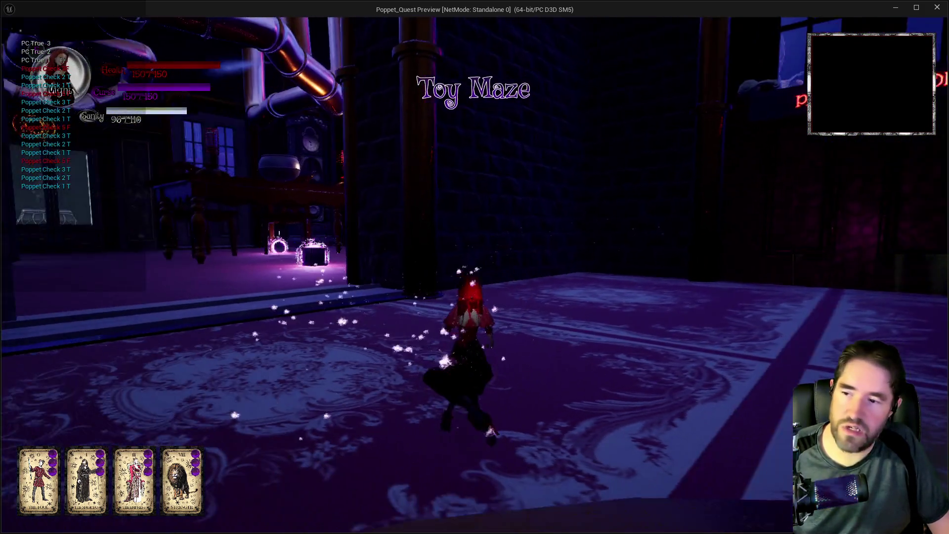
key("w")
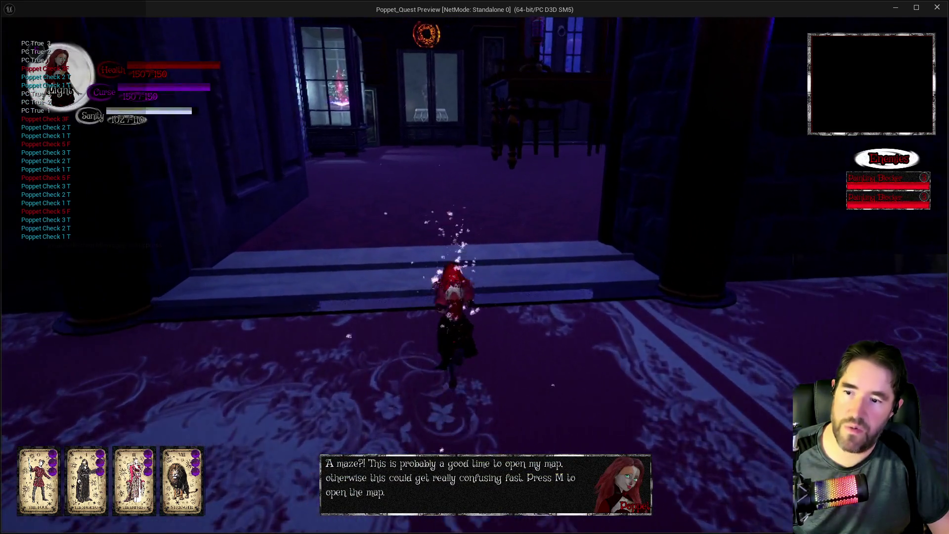
key("w")
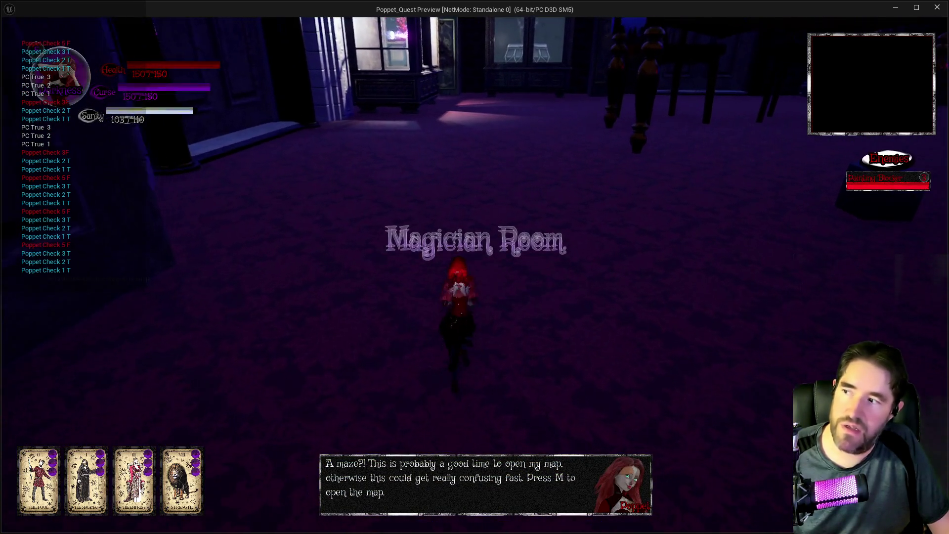
key("w")
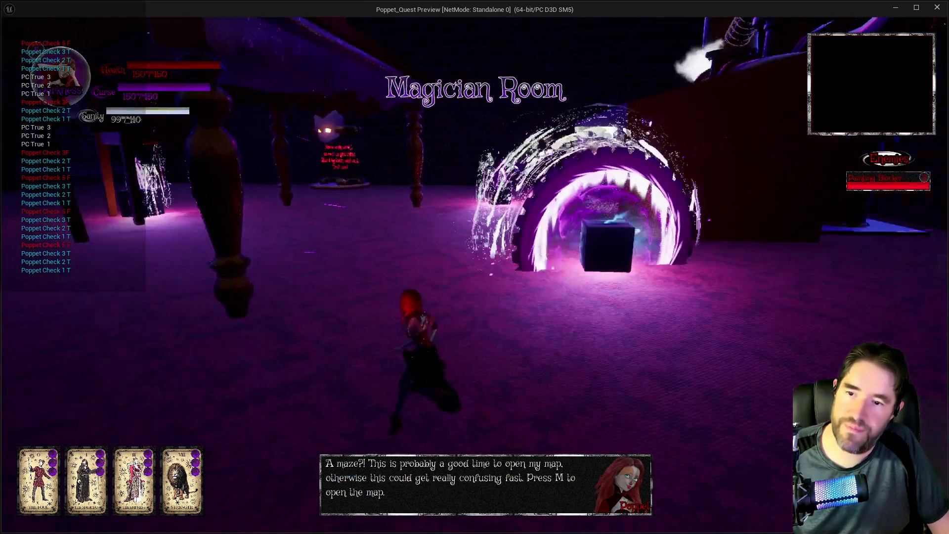
key("w")
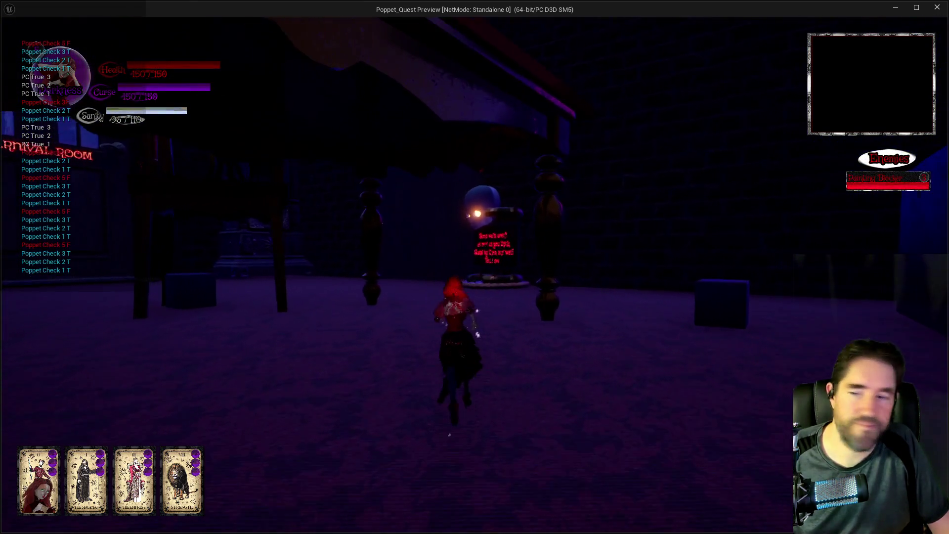
key("w")
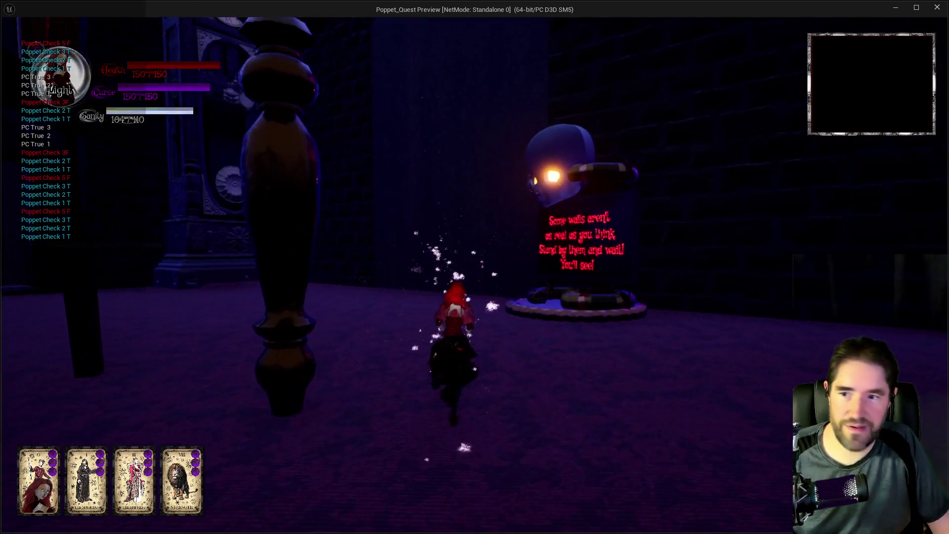
left_click(474, 267)
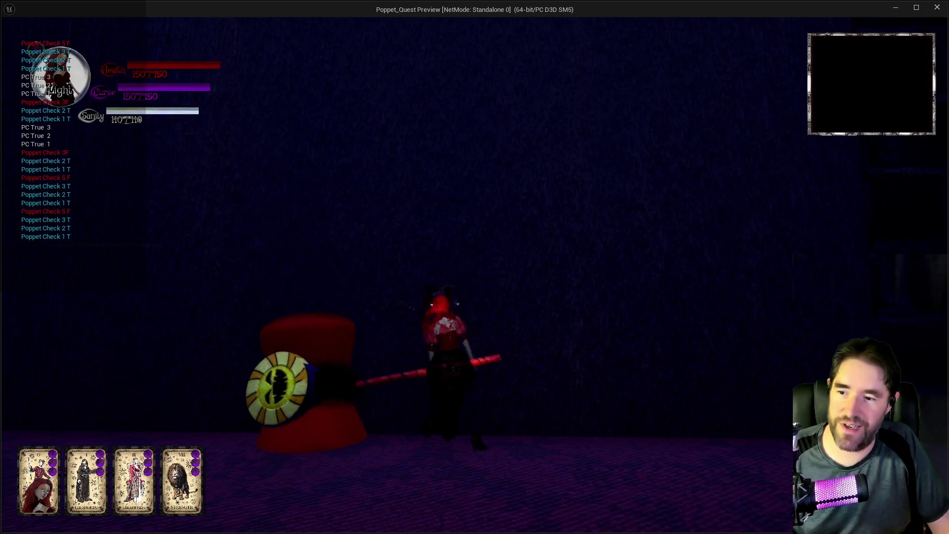
Walk to the tall drawer cabinet, swing the hammer, then run down the purple corridor
key("w")
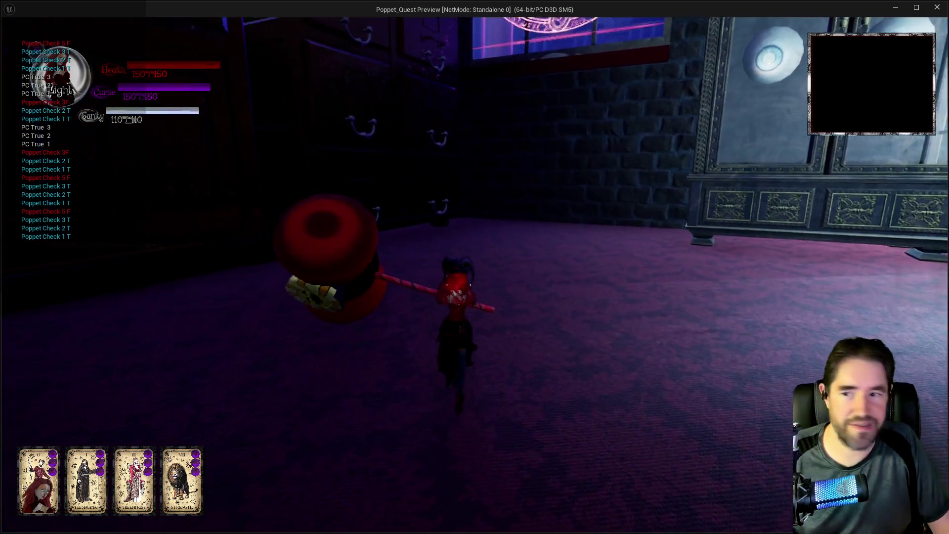
key("w")
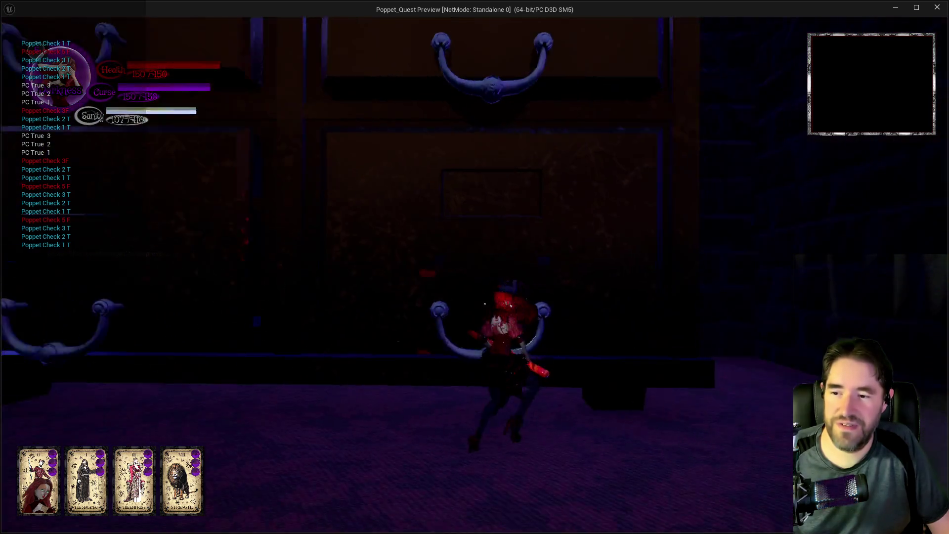
left_click(475, 267)
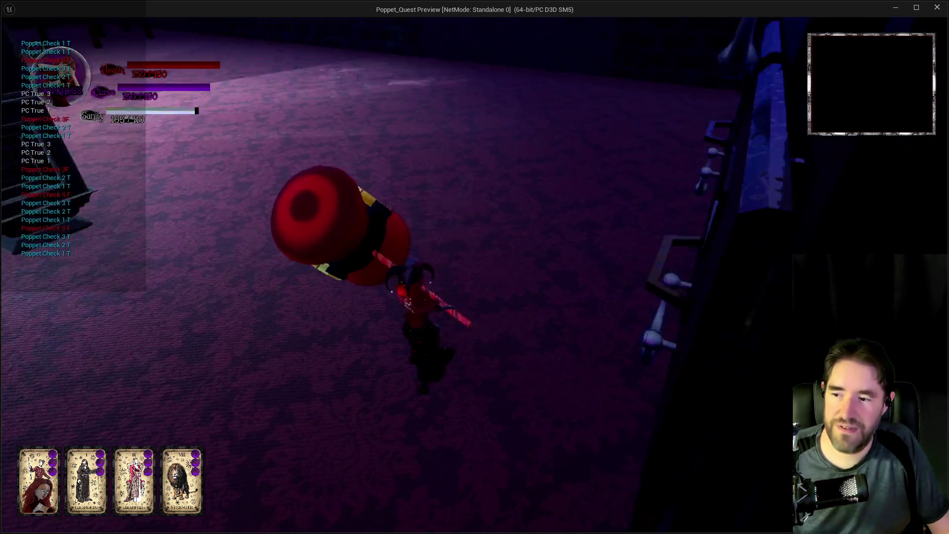
key("s")
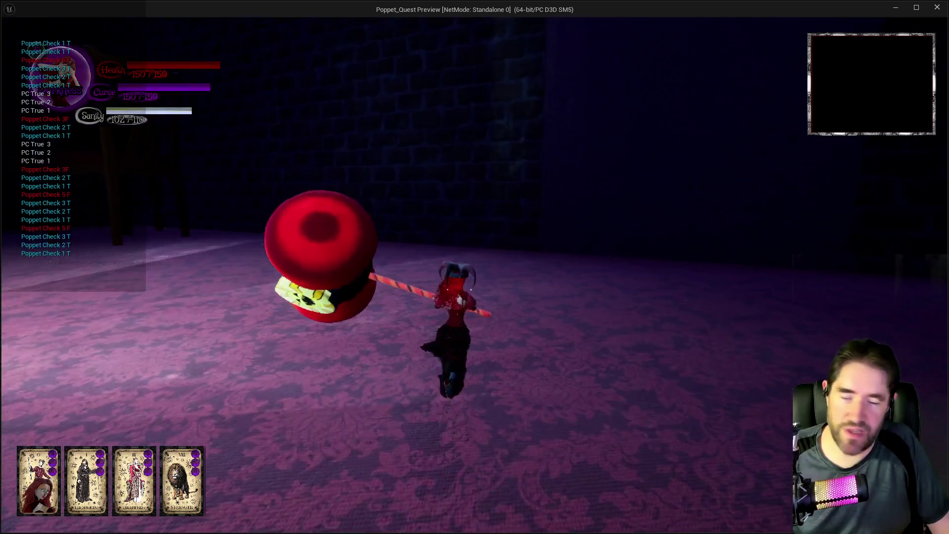
key("w")
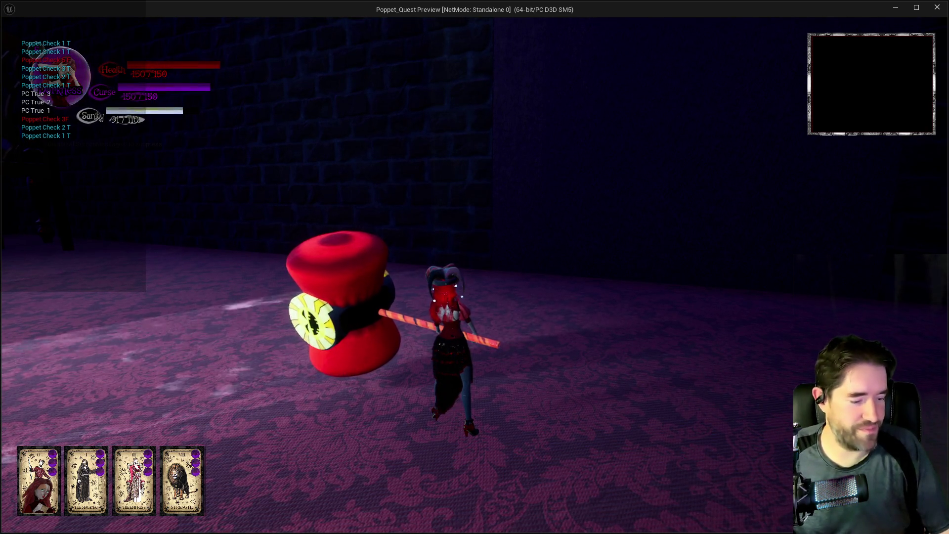
key("w")
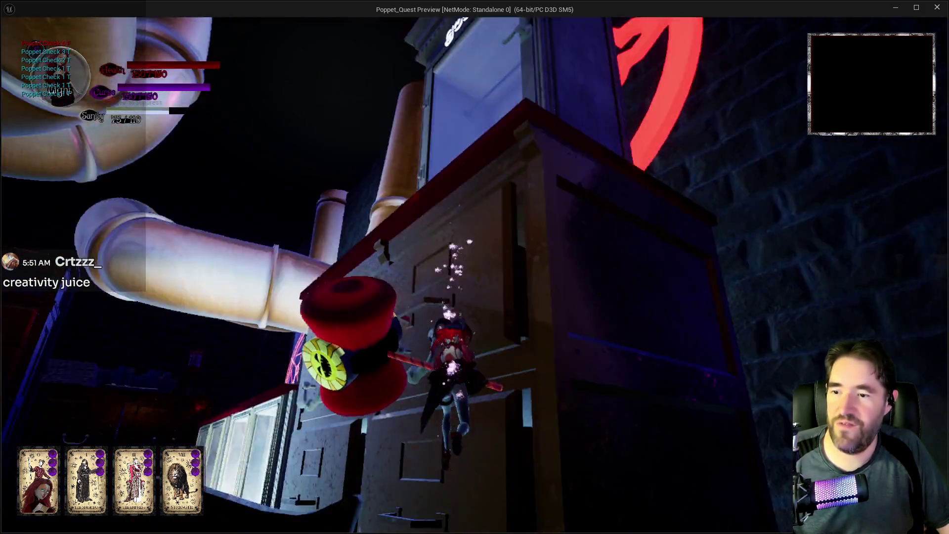
key("w")
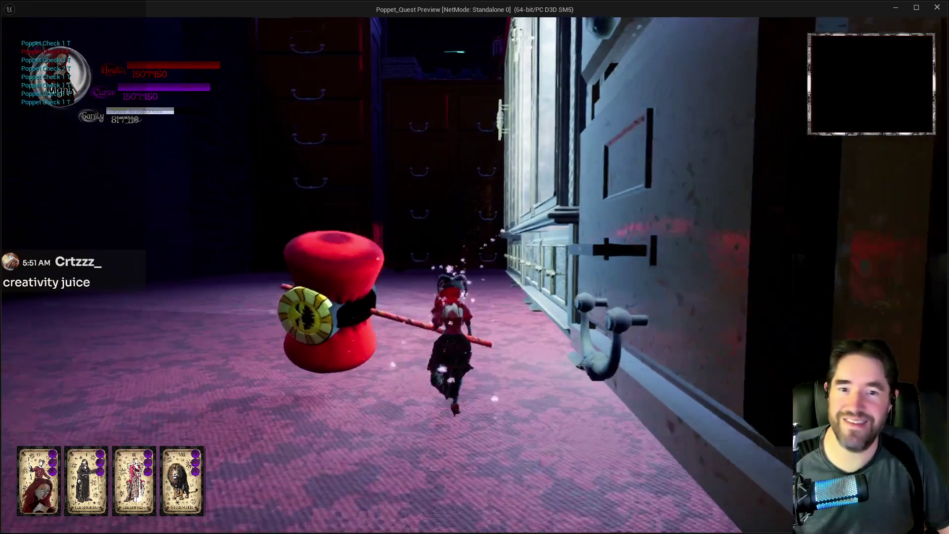
key("w")
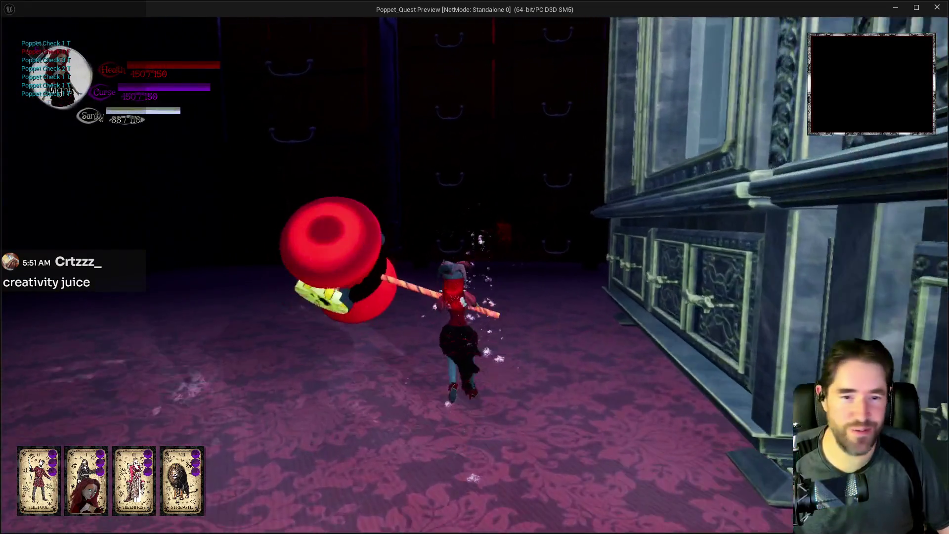
Jump onto the purple-carpeted ledge and make a hammer slash near the dresser
key("a")
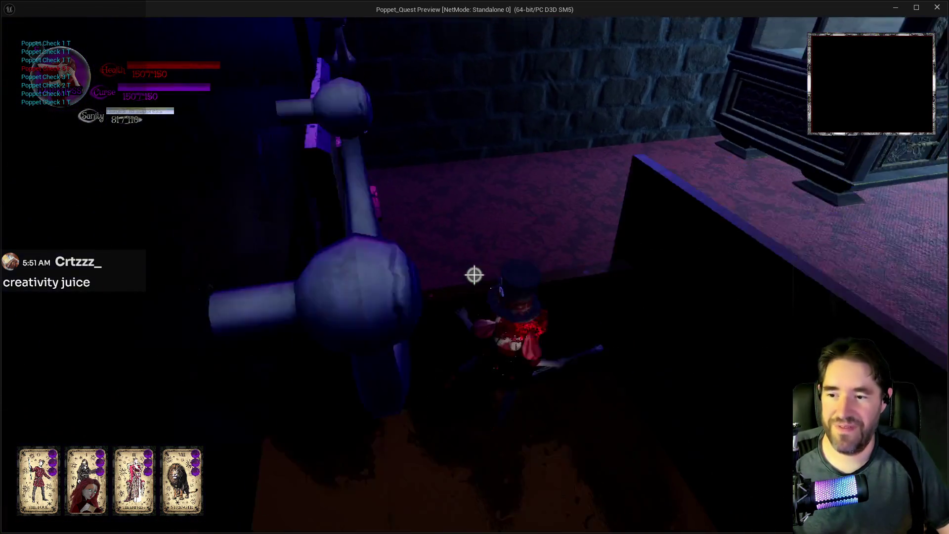
key("space")
key("a")
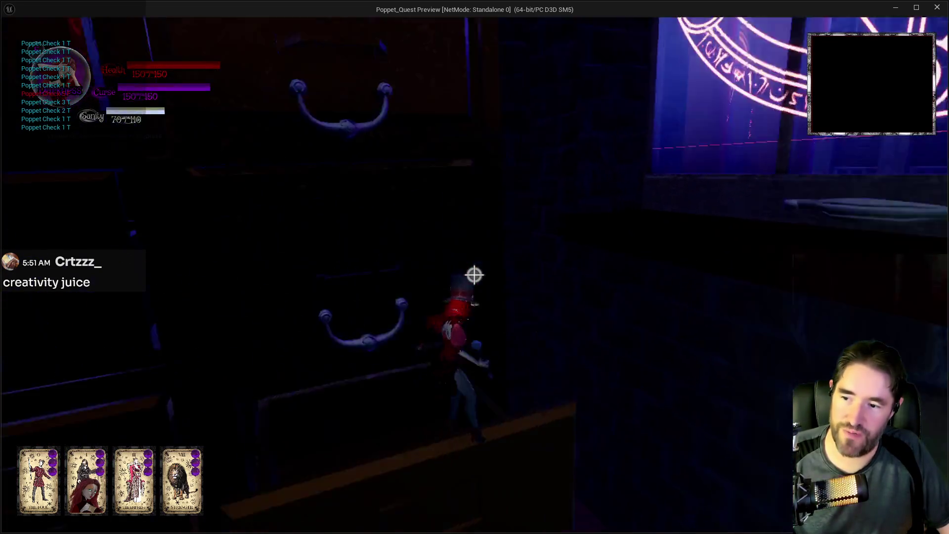
left_click(474, 275)
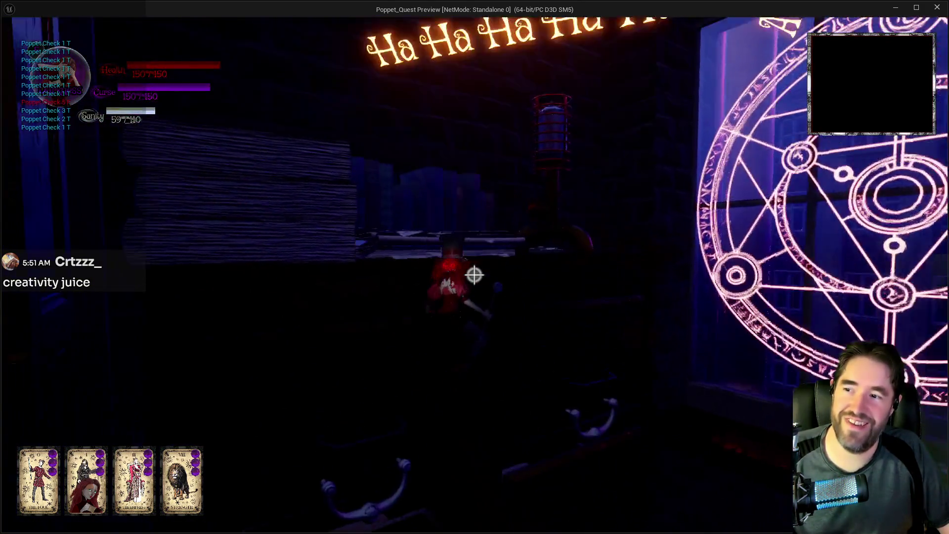
Climb across the table, books, lamp and wooden blocks, then stop the simulation
key("w")
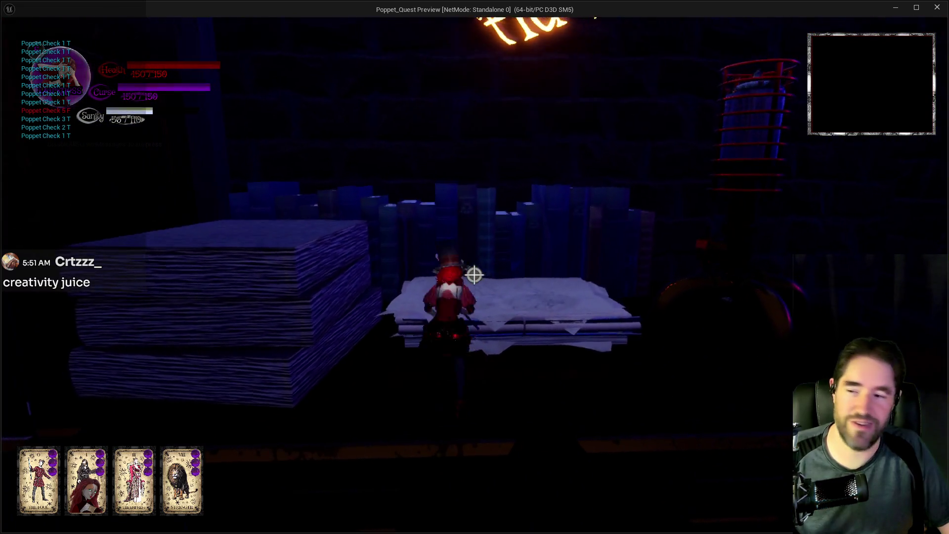
key("w")
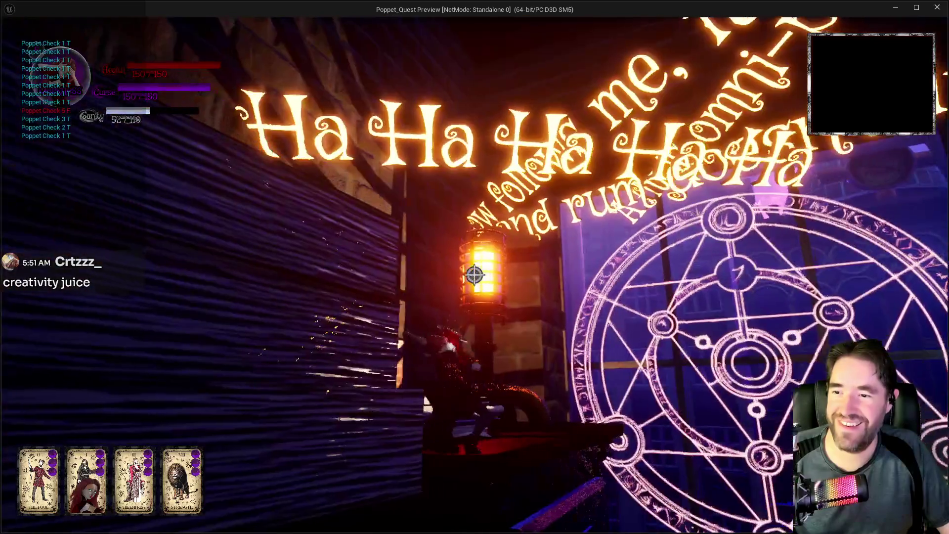
key("w")
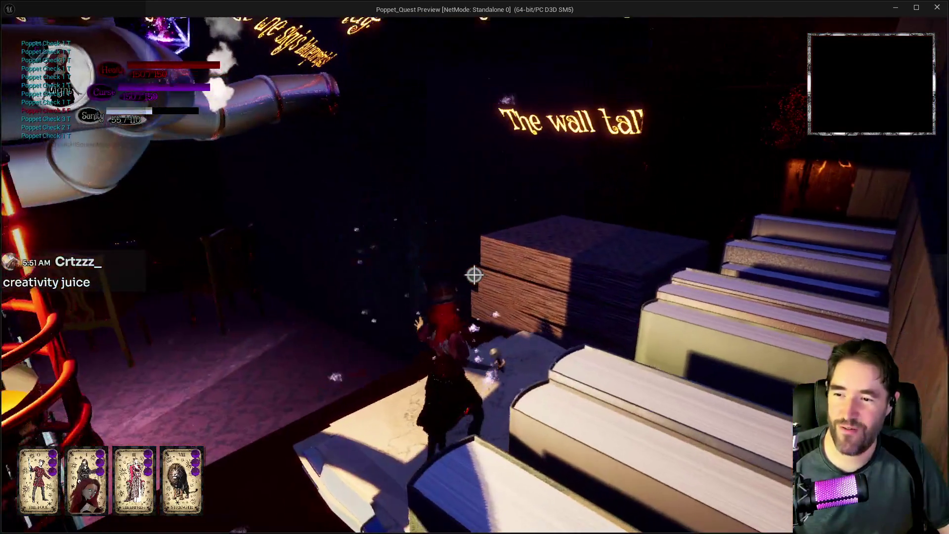
key("w")
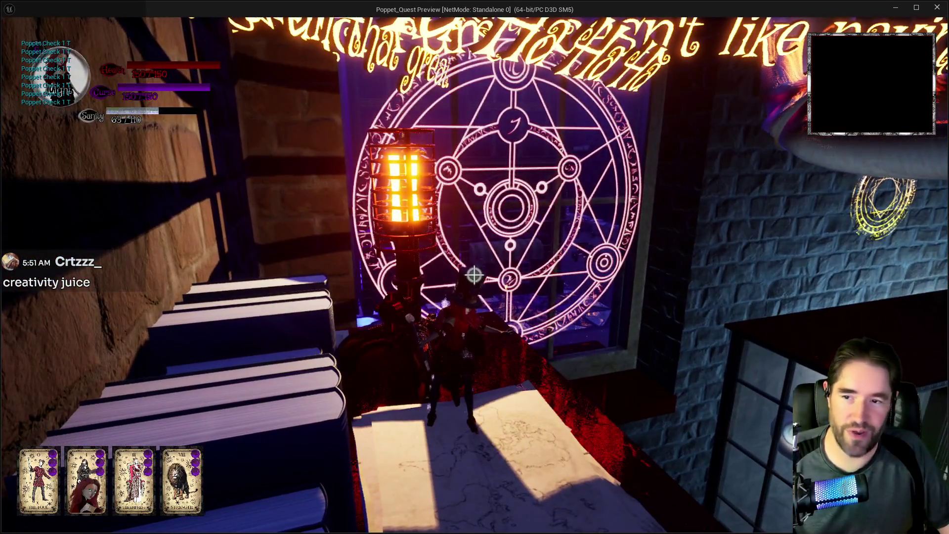
key("w")
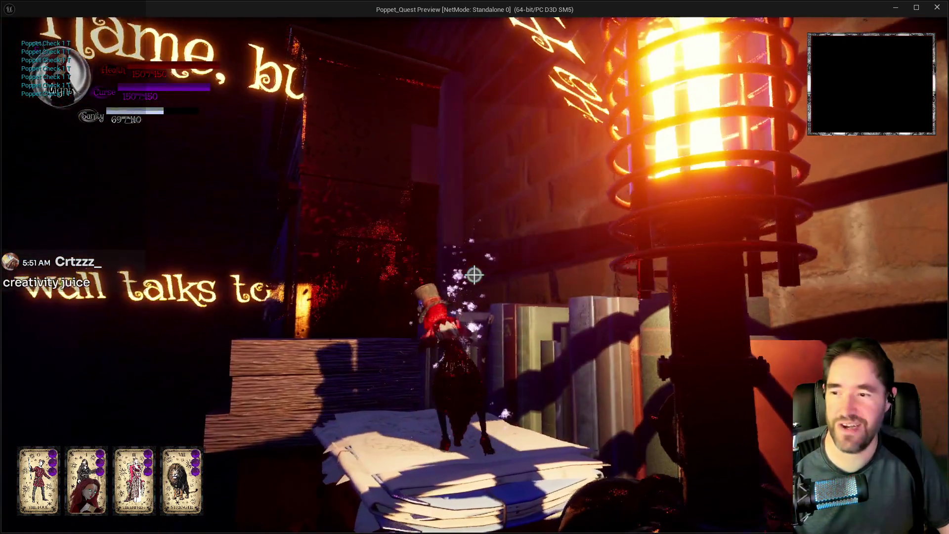
key("w")
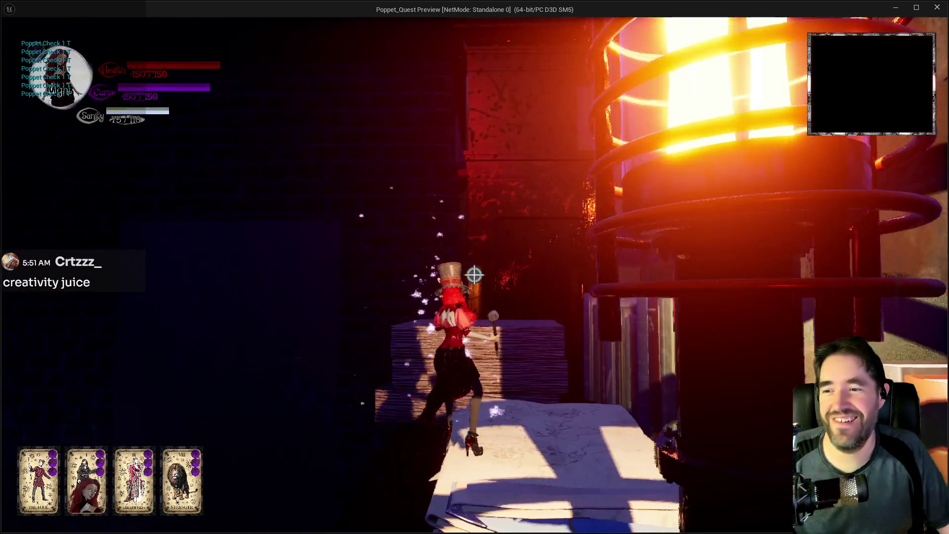
key("w")
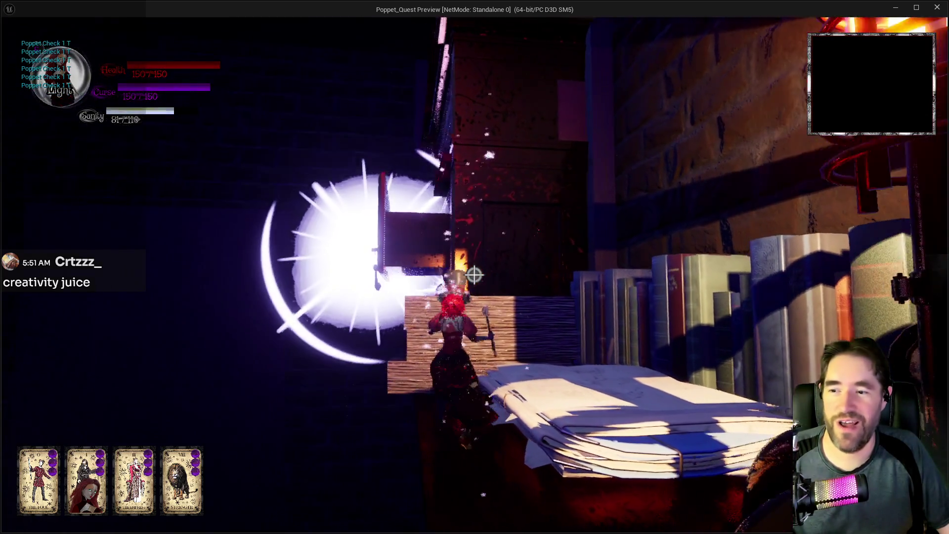
key("w")
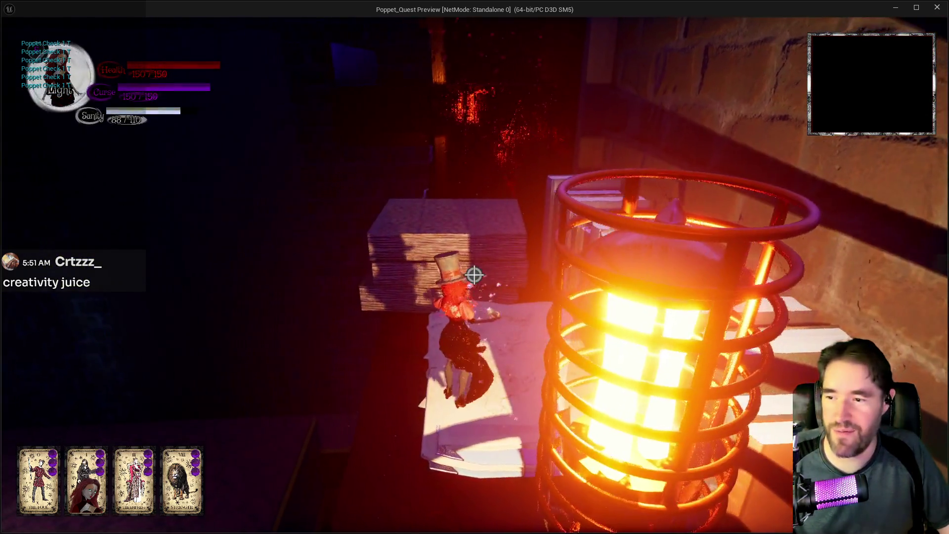
key("w")
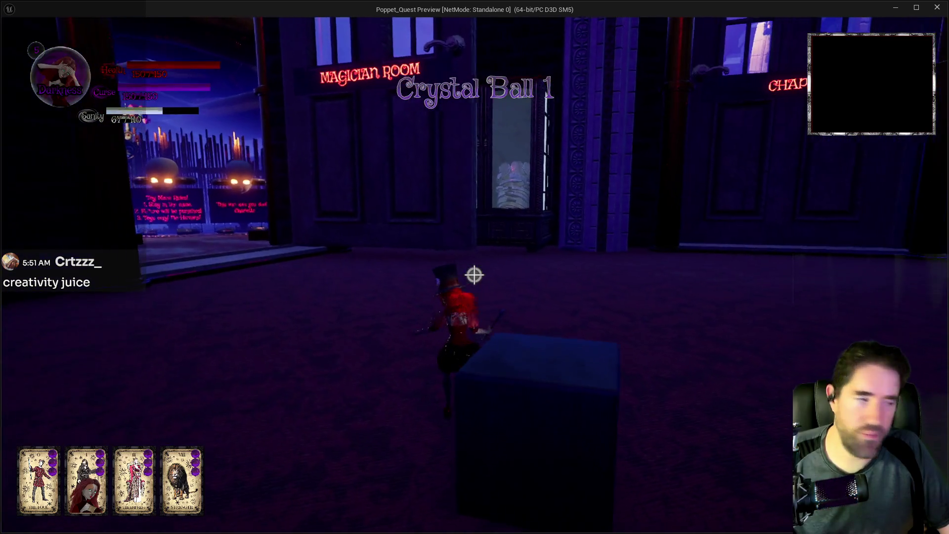
key("alt+Tab")
key("Escape")
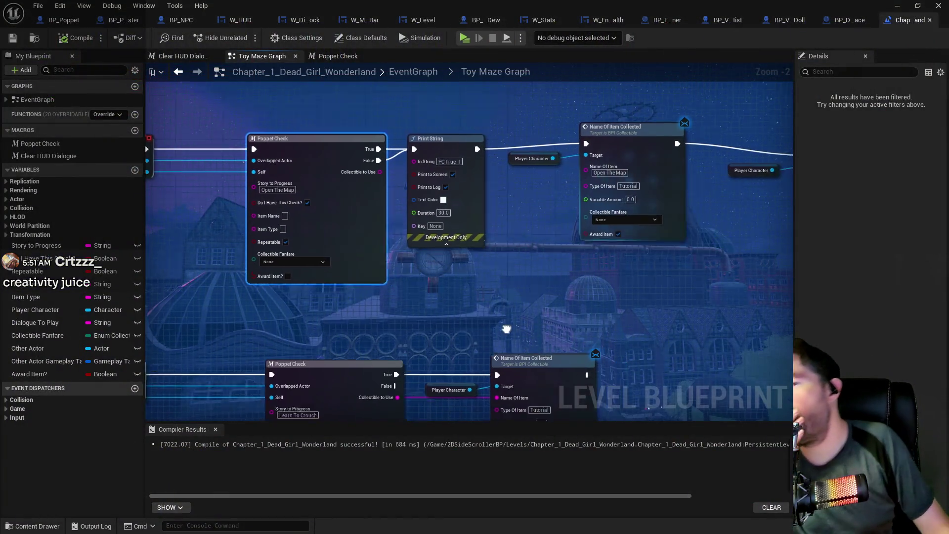
Select and pan through the Poppet Check chain in the Toy Maze Graph
mouse_move(549, 114)
left_mouse_down()
mouse_move(593, 158)
mouse_move(617, 143)
left_mouse_up()
mouse_move(502, 180)
left_mouse_down()
mouse_move(502, 163)
mouse_move(576, 164)
mouse_move(562, 180)
mouse_move(572, 181)
mouse_move(517, 222)
left_mouse_up()
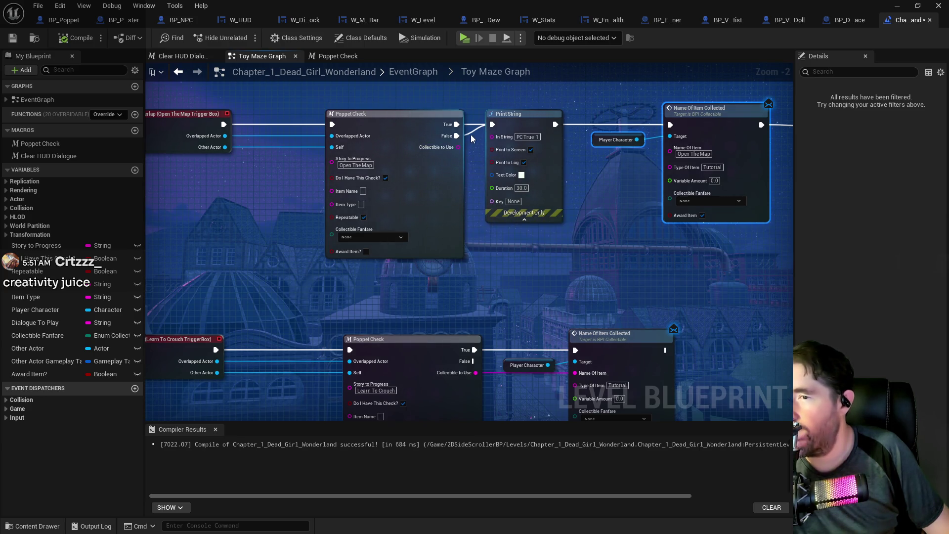
left_click_drag(473, 134, 473, 130)
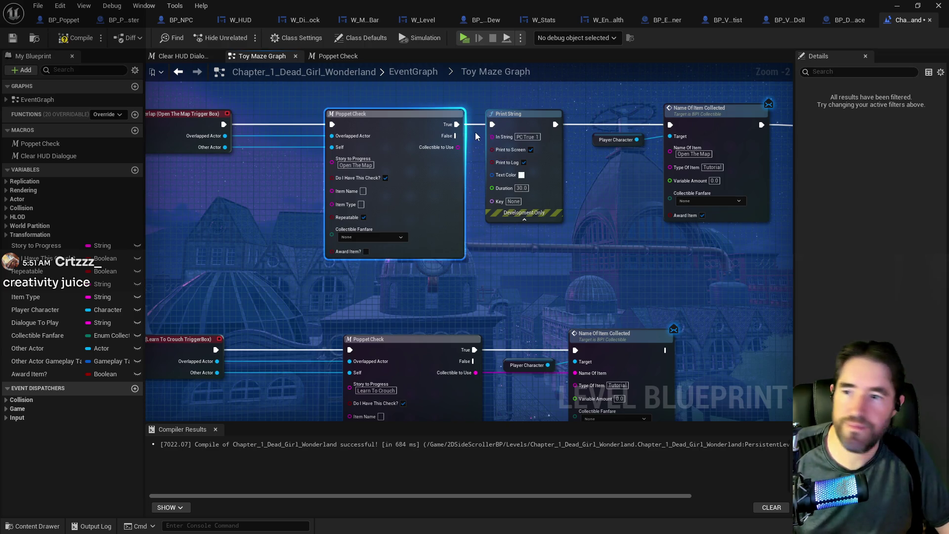
scroll(475, 132, "down", 2)
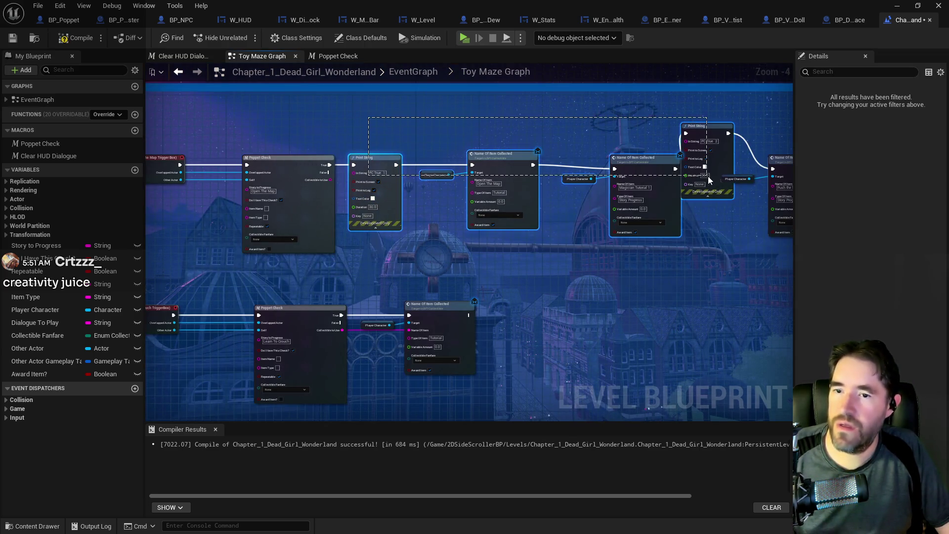
mouse_move(265, 134)
left_mouse_down()
mouse_move(876, 215)
mouse_move(792, 268)
left_mouse_up()
scroll(517, 159, "up", 4)
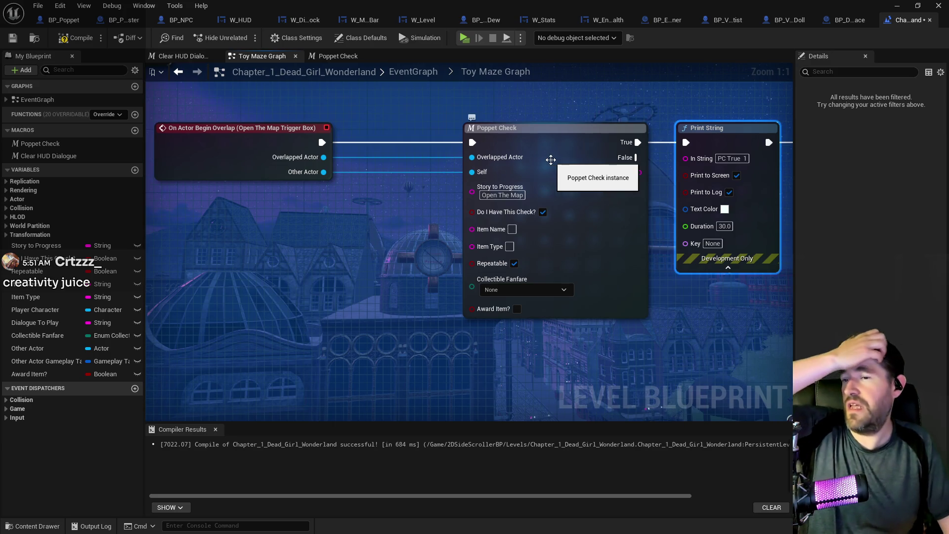
Open the Poppet Check macro and show its Branch and Overlapping Capsule nodes
double_click(558, 147)
mouse_move(492, 279)
left_mouse_down()
mouse_move(551, 249)
mouse_move(638, 259)
mouse_move(518, 279)
mouse_move(549, 250)
mouse_move(593, 308)
mouse_move(583, 323)
mouse_move(508, 303)
mouse_move(546, 285)
mouse_move(519, 276)
mouse_move(271, 265)
mouse_move(318, 226)
mouse_move(447, 230)
left_mouse_up()
scroll(548, 249, "up", 1)
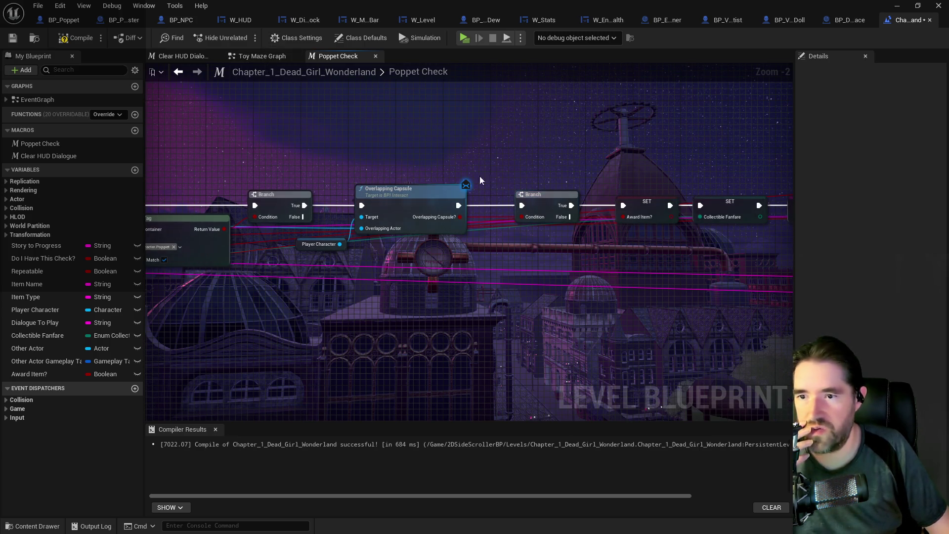
Look over the Poppet Check macro's Outputs node, then go back to the Toy Maze Graph
scroll(480, 181, "up", 1)
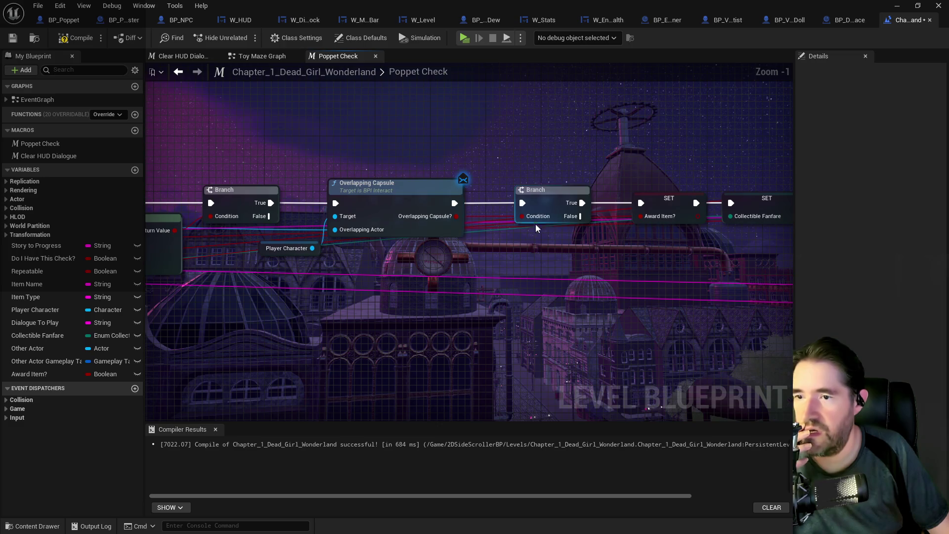
scroll(581, 216, "down", 1)
mouse_move(581, 216)
left_mouse_down()
mouse_move(323, 199)
mouse_move(296, 207)
mouse_move(337, 235)
mouse_move(497, 265)
left_mouse_up()
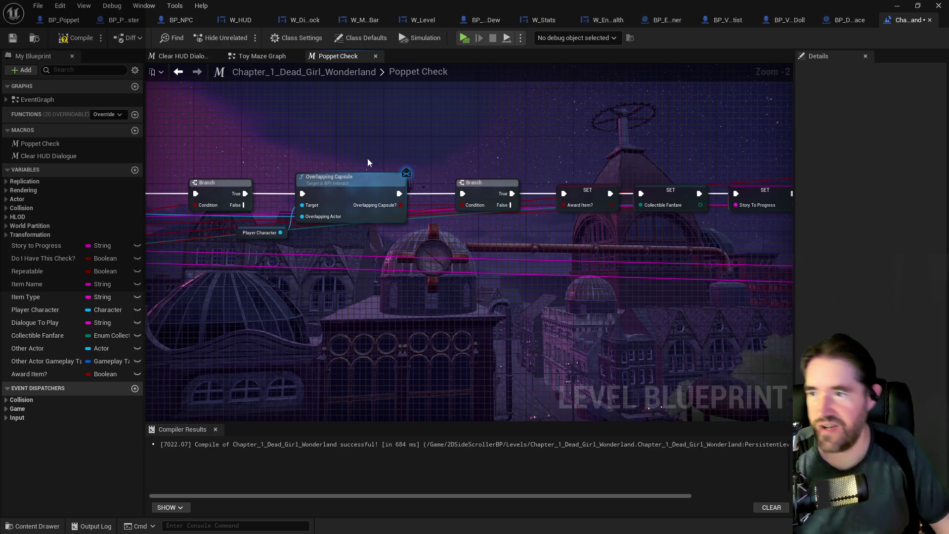
left_click(279, 56)
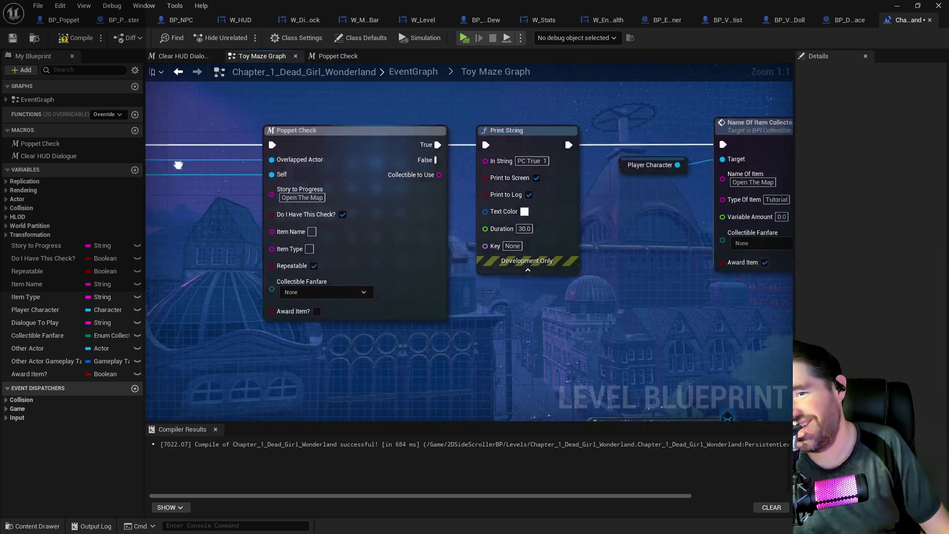
Reroute the exec wires past the first Print String node and delete it
left_click_drag(280, 166, 277, 180)
left_click_drag(410, 166, 565, 166)
left_click_drag(280, 181, 323, 184)
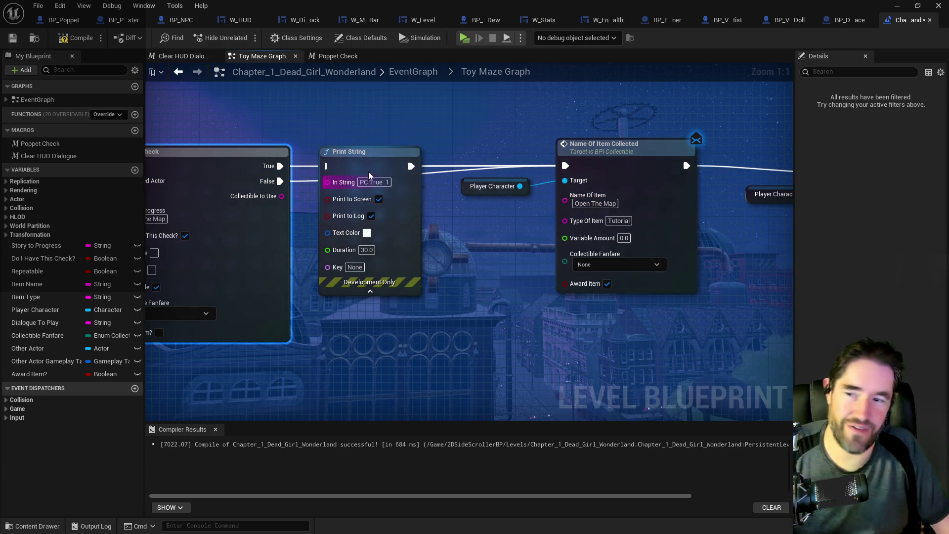
left_click(373, 153)
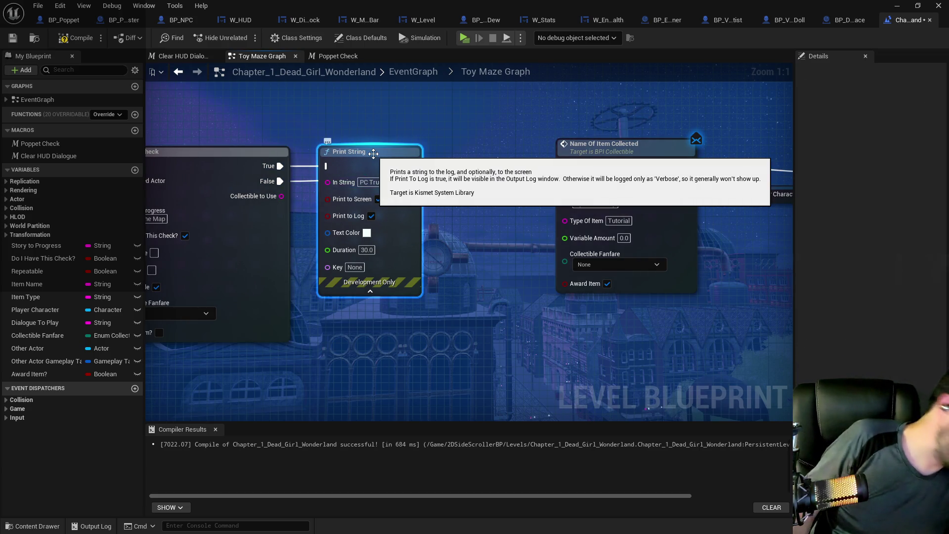
key("Delete")
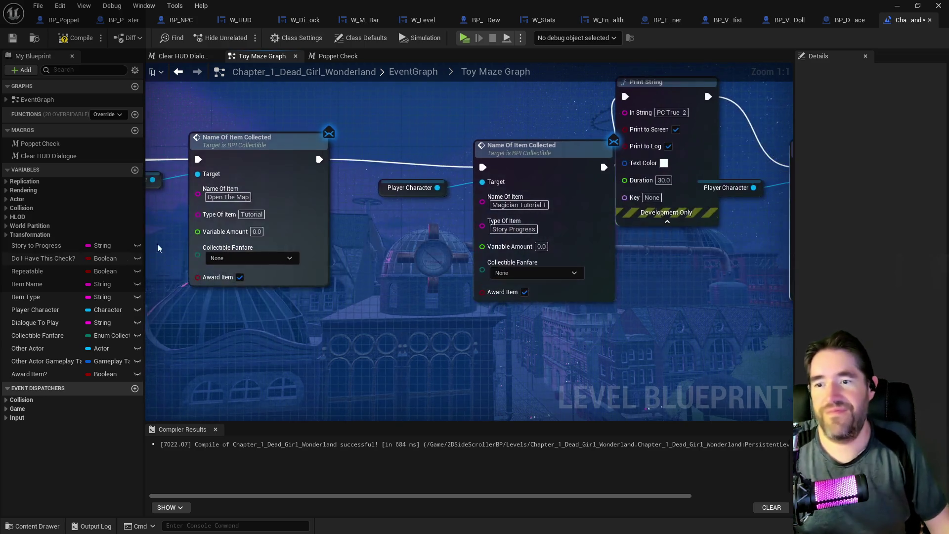
Delete the second Print String, align Magician Tutorial 1, and select the remaining Print String
left_click(432, 222)
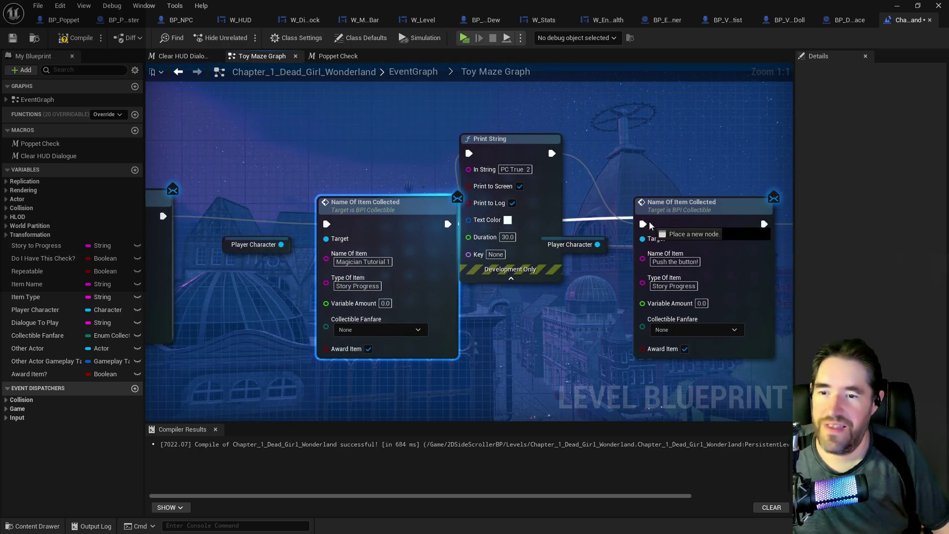
left_click(509, 151)
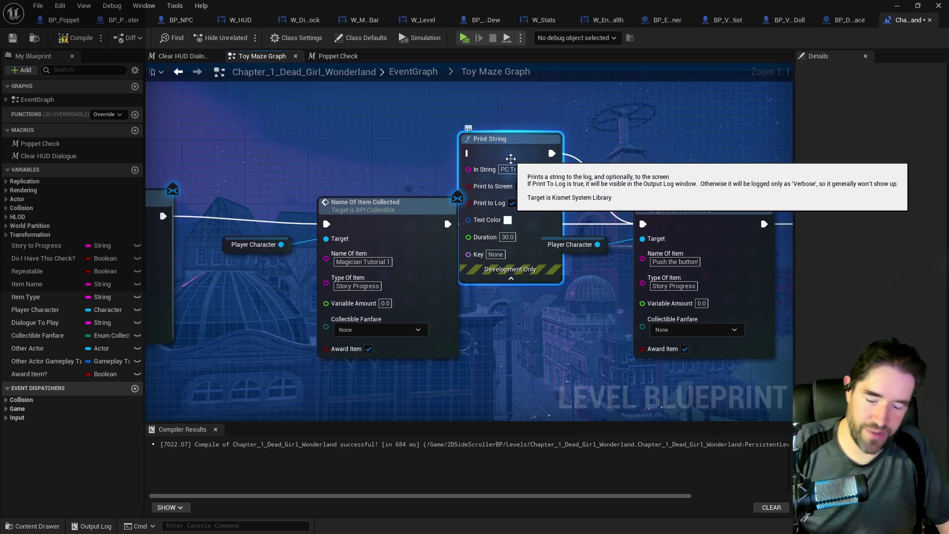
key("Delete")
left_click_drag(367, 234, 359, 227)
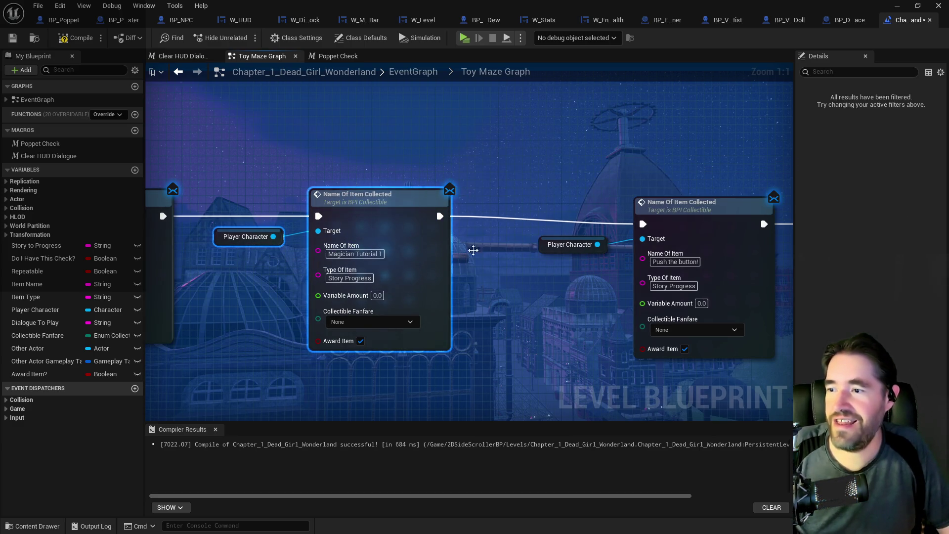
scroll(335, 308, "down", 4)
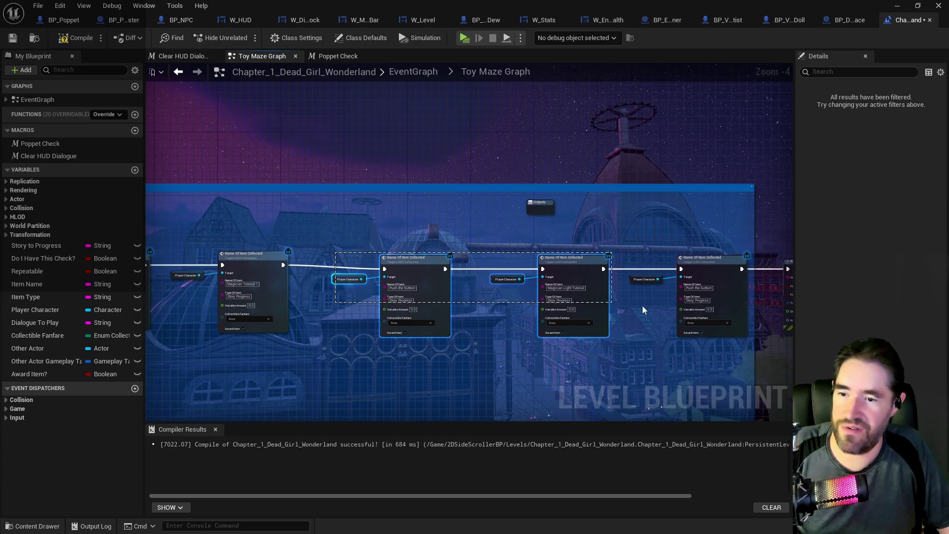
left_click_drag(641, 253, 678, 318)
Review the Learn To Crouch and Name Of Item Collected nodes, then return to EventGraph
mouse_move(318, 328)
left_mouse_down()
mouse_move(529, 276)
mouse_move(494, 169)
left_mouse_up()
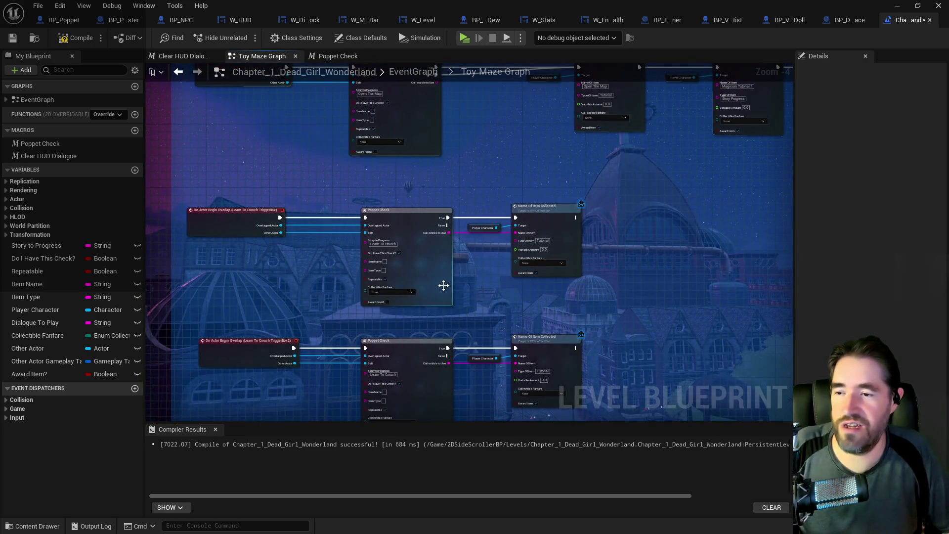
scroll(443, 284, "up", 5)
left_click_drag(469, 295, 654, 304)
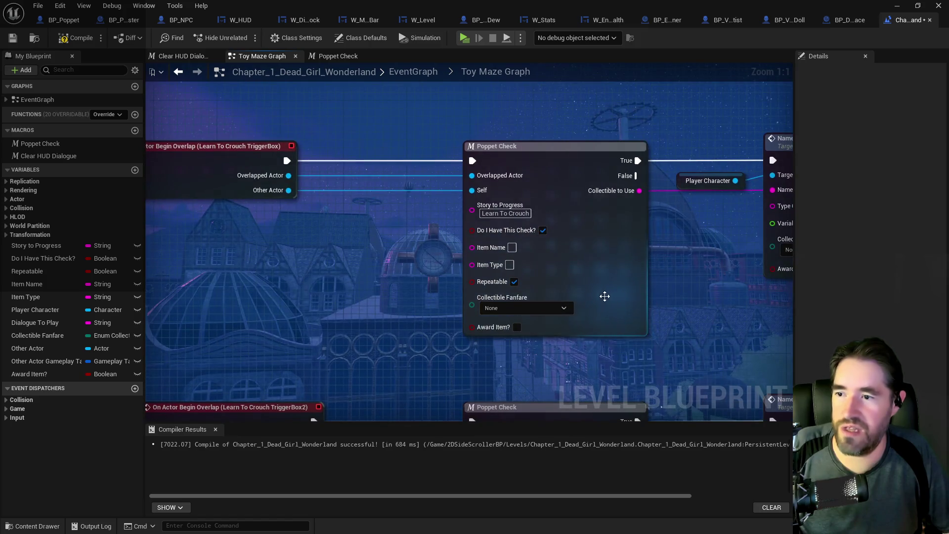
scroll(580, 307, "down", 1)
left_click_drag(636, 267, 498, 253)
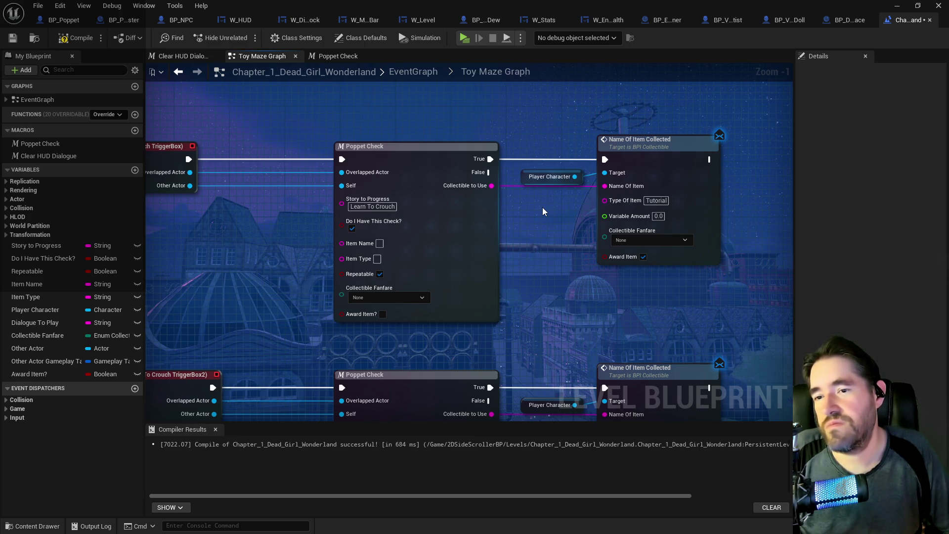
mouse_move(502, 324)
left_mouse_down()
mouse_move(572, 206)
mouse_move(512, 294)
left_mouse_up()
scroll(568, 226, "down", 4)
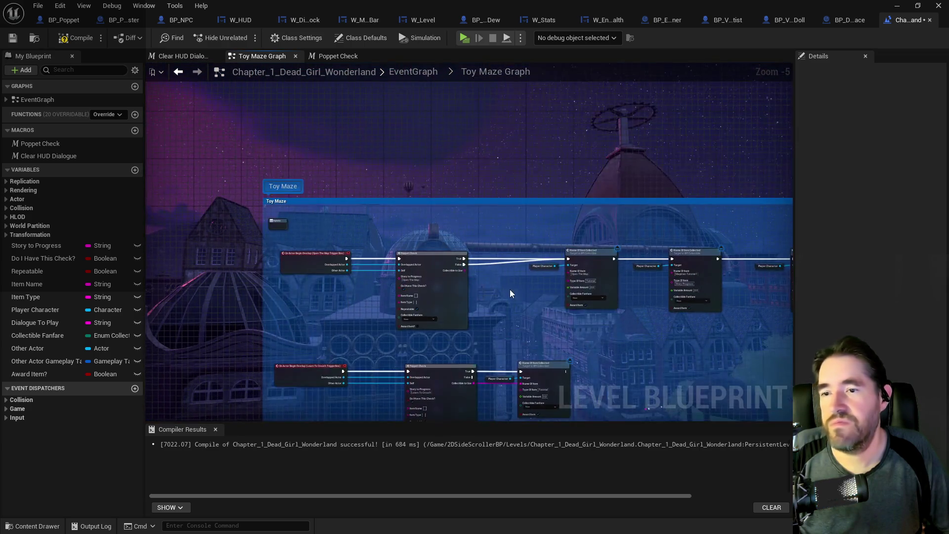
scroll(511, 293, "up", 4)
mouse_move(432, 212)
left_mouse_down()
mouse_move(256, 246)
mouse_move(698, 237)
mouse_move(449, 294)
left_mouse_up()
mouse_move(447, 349)
left_mouse_down()
mouse_move(400, 287)
mouse_move(253, 304)
mouse_move(455, 295)
mouse_move(323, 295)
mouse_move(720, 311)
mouse_move(391, 134)
mouse_move(149, 143)
left_mouse_up()
scroll(213, 143, "down", 1)
scroll(428, 284, "down", 2)
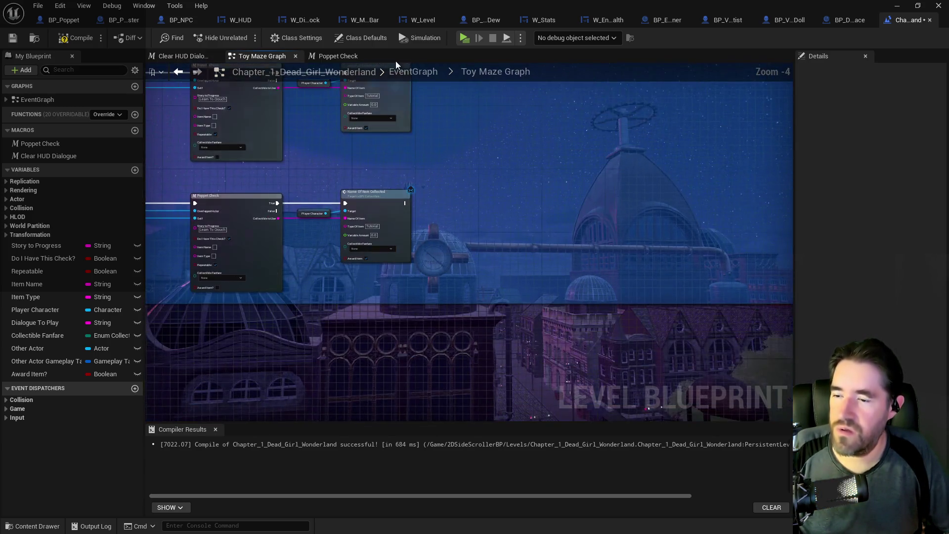
left_click(413, 72)
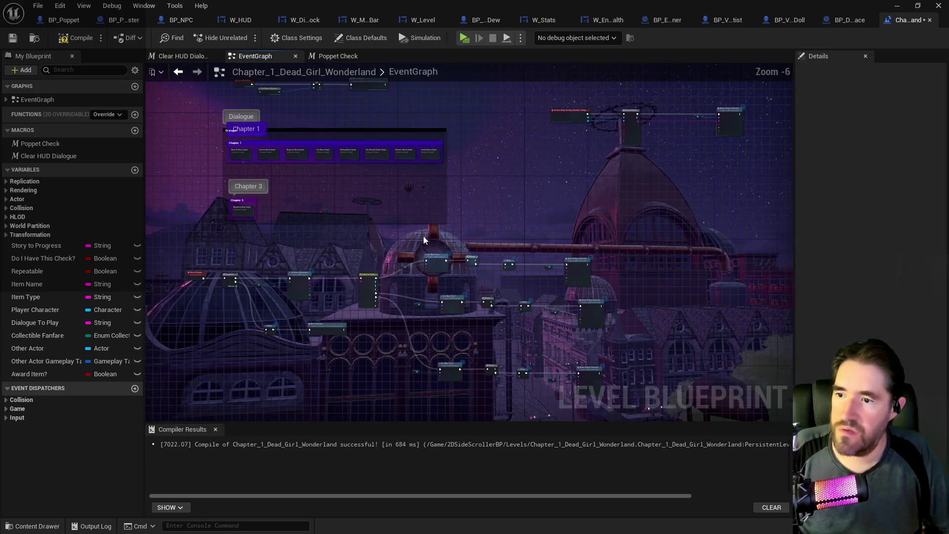
Open the Toy Maze Graph from Chapter 1 and return to the main EventGraph
left_click_drag(373, 222, 485, 342)
scroll(407, 267, "up", 4)
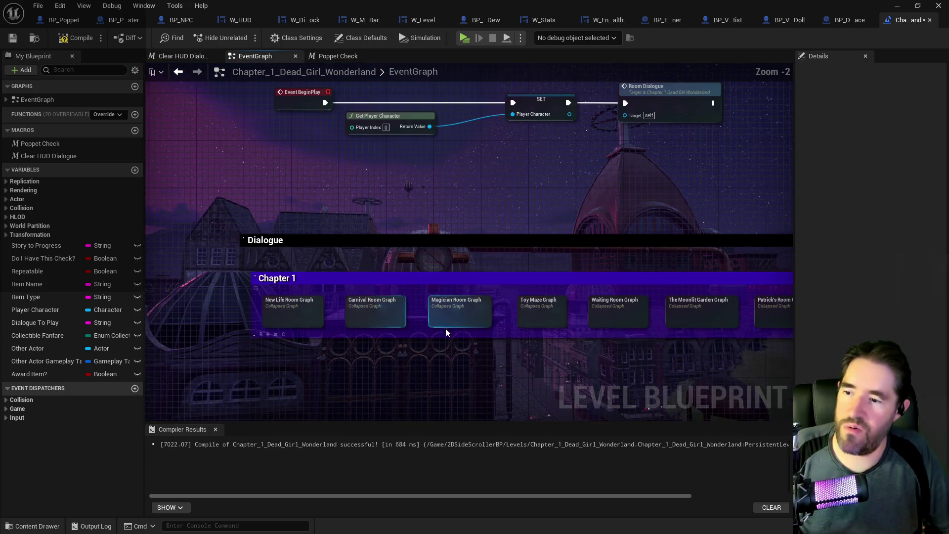
double_click(521, 320)
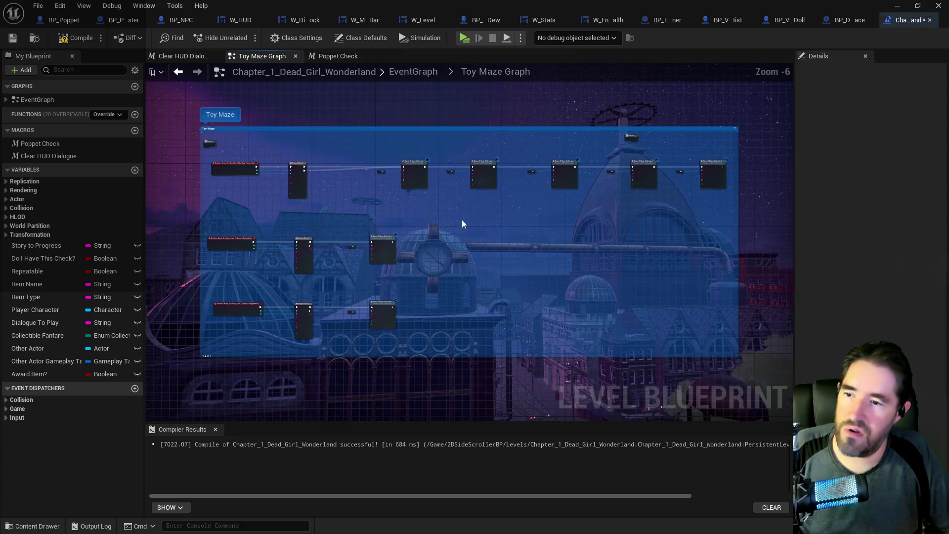
left_click(413, 71)
scroll(408, 237, "down", 3)
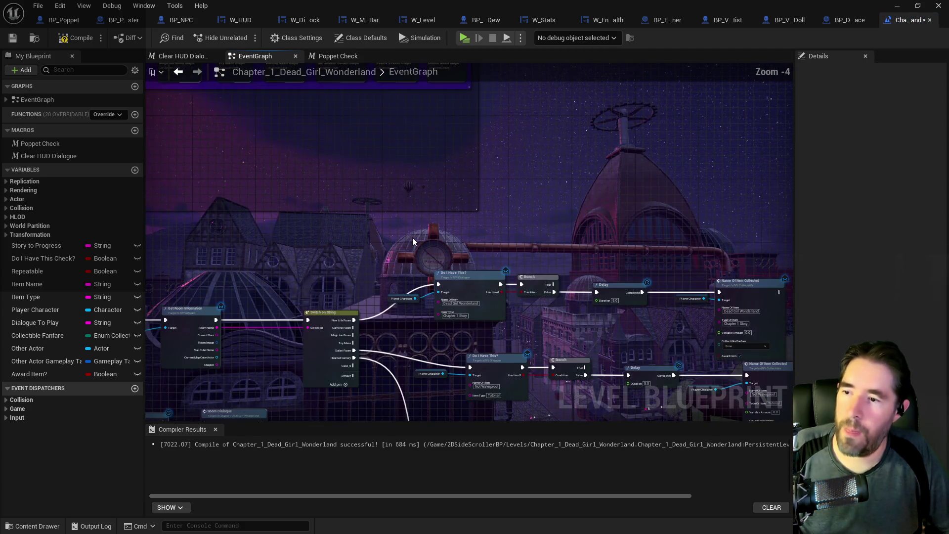
scroll(405, 256, "up", 3)
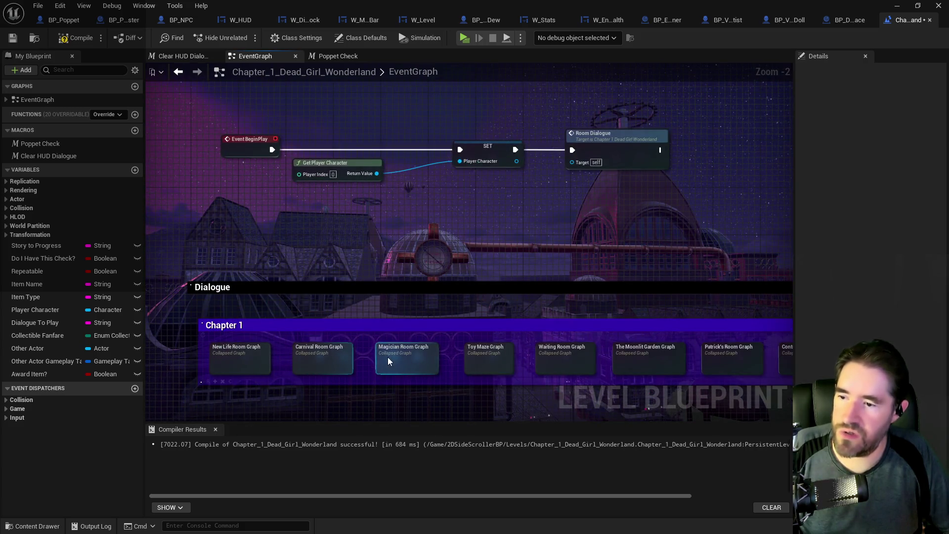
Inspect the Magician Room Graph, go back up, then open the Carnival Room Graph
double_click(387, 356)
mouse_move(392, 232)
left_mouse_down()
mouse_move(403, 322)
mouse_move(430, 318)
mouse_move(422, 125)
left_mouse_up()
left_click(403, 72)
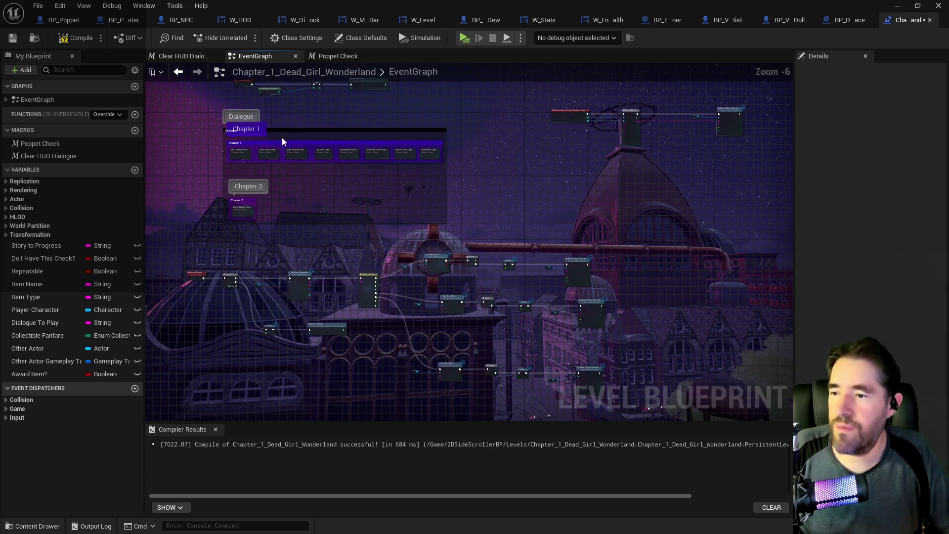
scroll(282, 142, "up", 3)
double_click(259, 182)
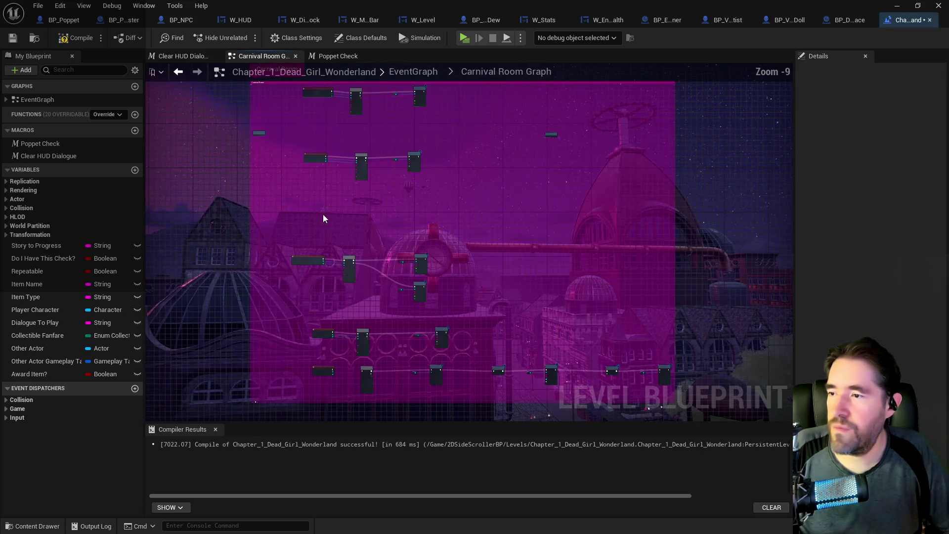
Pan through the upper Carnival Room nodes, undo with Ctrl+Z, and return to EventGraph
scroll(443, 130, "up", 5)
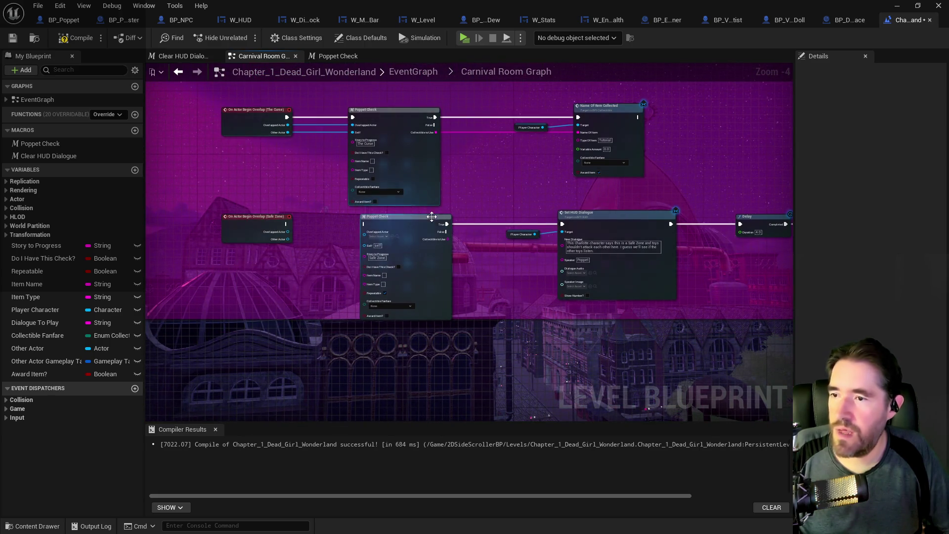
scroll(459, 226, "down", 3)
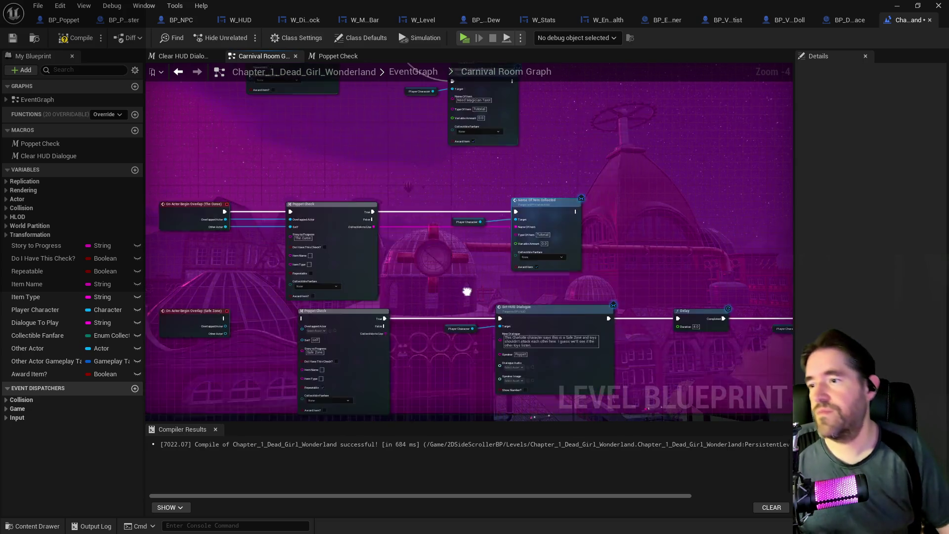
left_click_drag(445, 216, 459, 302)
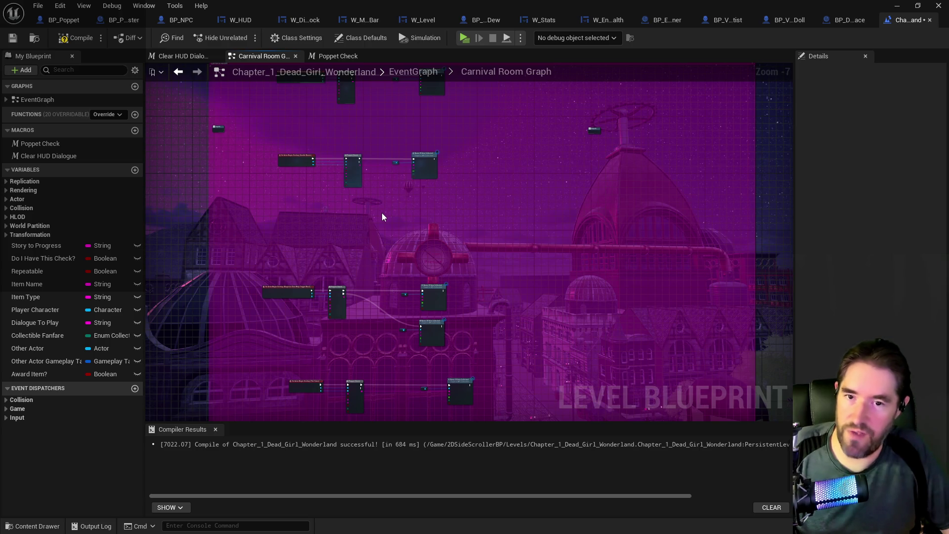
key("ctrl+z")
left_click(400, 73)
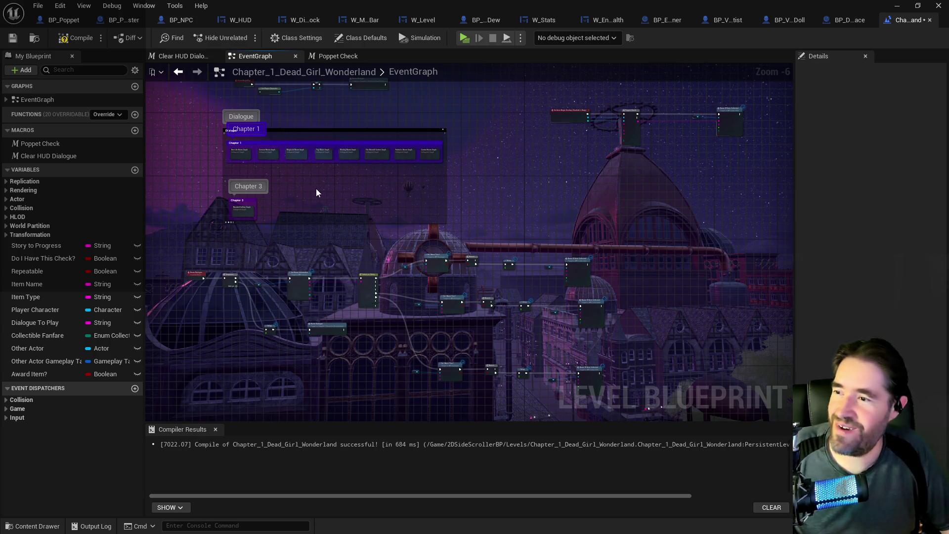
Open The Moonlit Garden Graph, then go back up to the main EventGraph
scroll(316, 188, "up", 3)
scroll(364, 299, "up", 3)
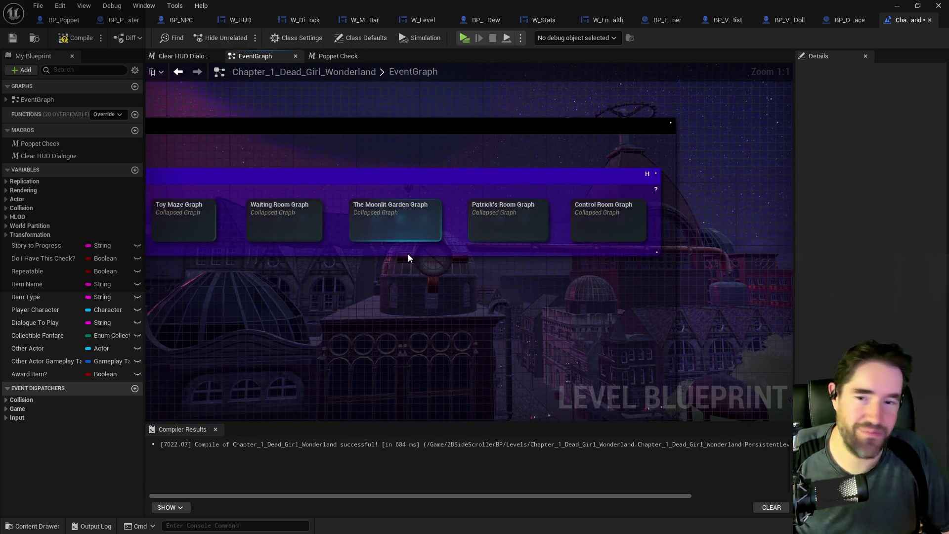
left_click_drag(381, 257, 440, 254)
left_click(497, 228)
double_click(497, 227)
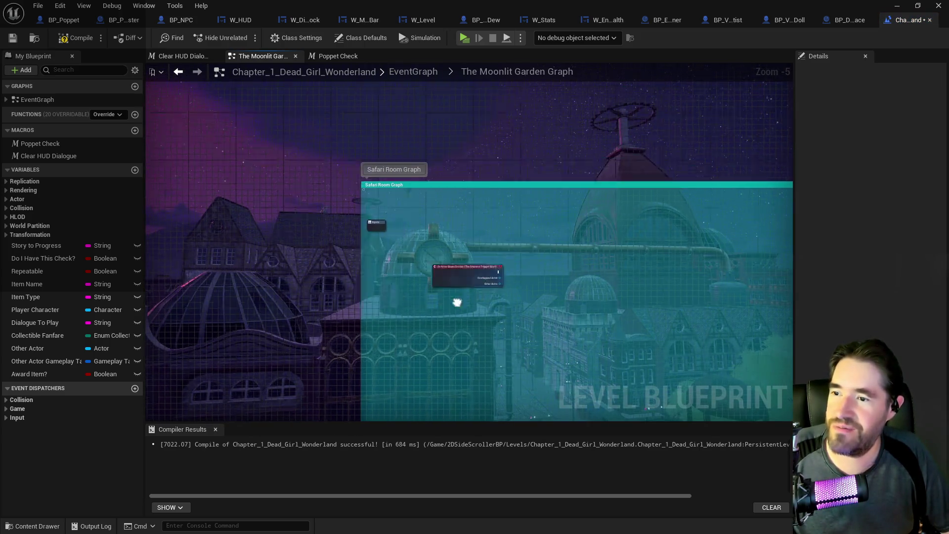
left_click(413, 72)
scroll(341, 152, "down", 2)
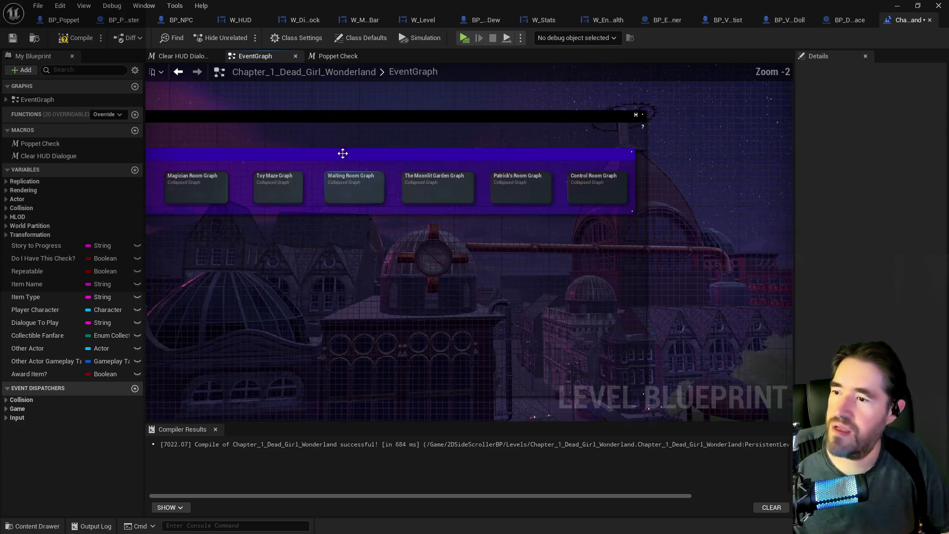
Inspect the Haunted Gallery Graph and its Outputs node, then return to the top-level EventGraph
double_click(310, 311)
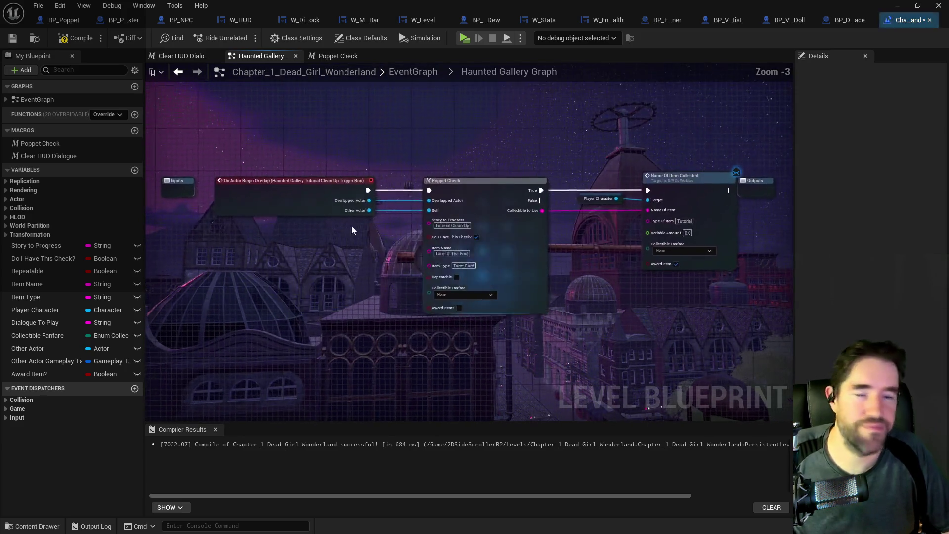
scroll(404, 262, "down", 1)
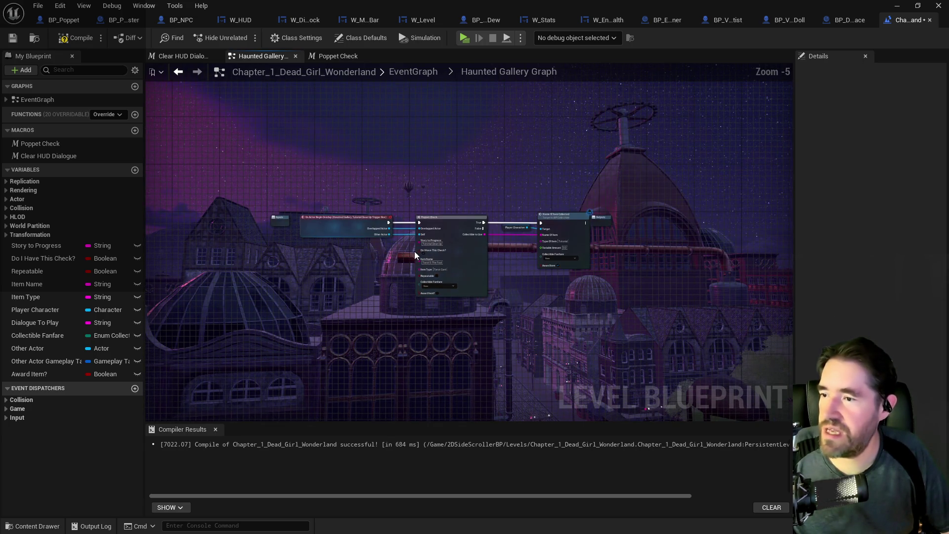
scroll(414, 251, "up", 2)
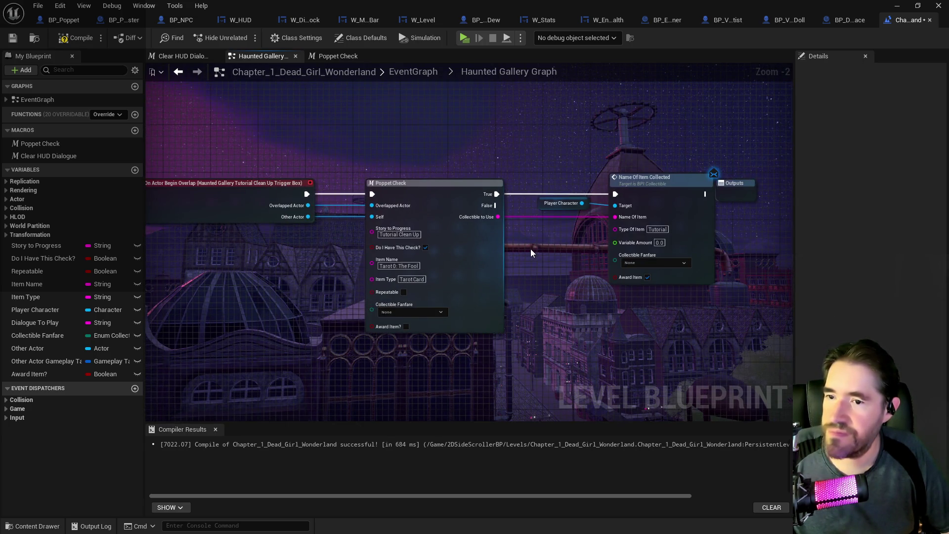
left_click(710, 192)
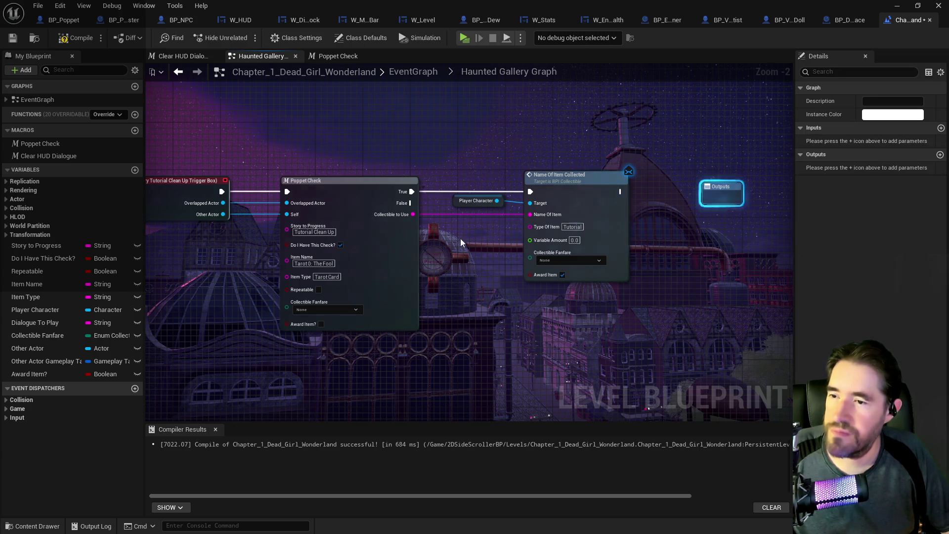
left_click(404, 72)
scroll(401, 224, "up", 4)
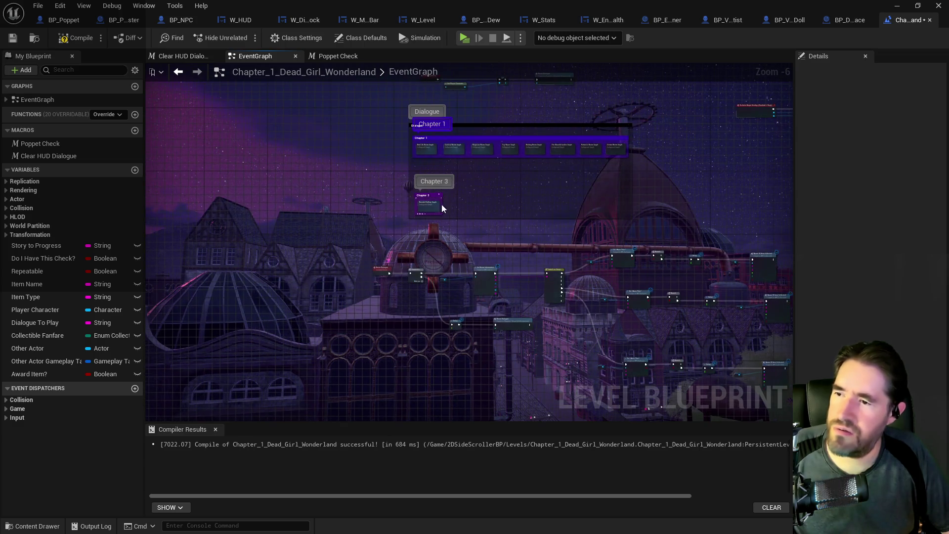
Open the New Life Room Graph and pan to its Life Room and Visiting Tinka nodes
double_click(354, 221)
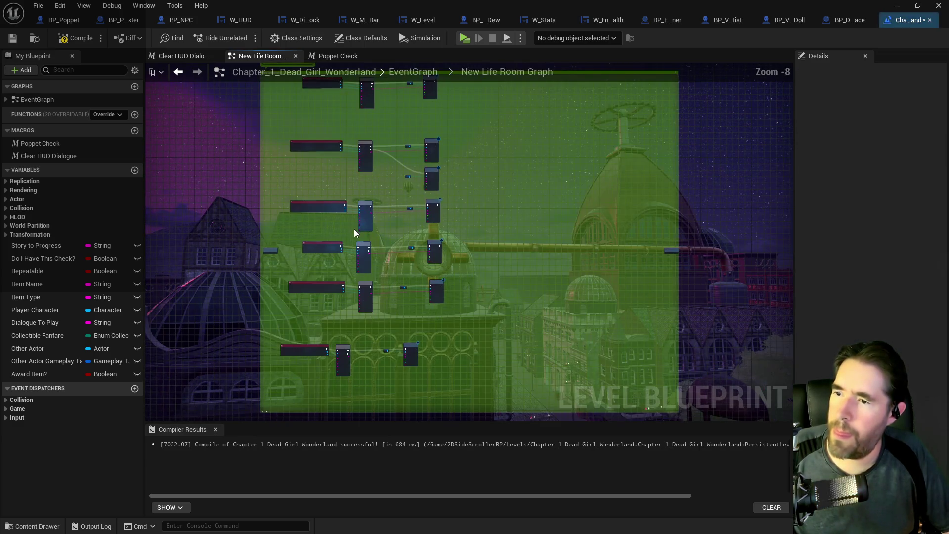
left_click_drag(428, 305, 453, 278)
left_click_drag(477, 347, 483, 106)
mouse_move(453, 377)
left_mouse_down()
mouse_move(508, 339)
mouse_move(512, 172)
left_mouse_up()
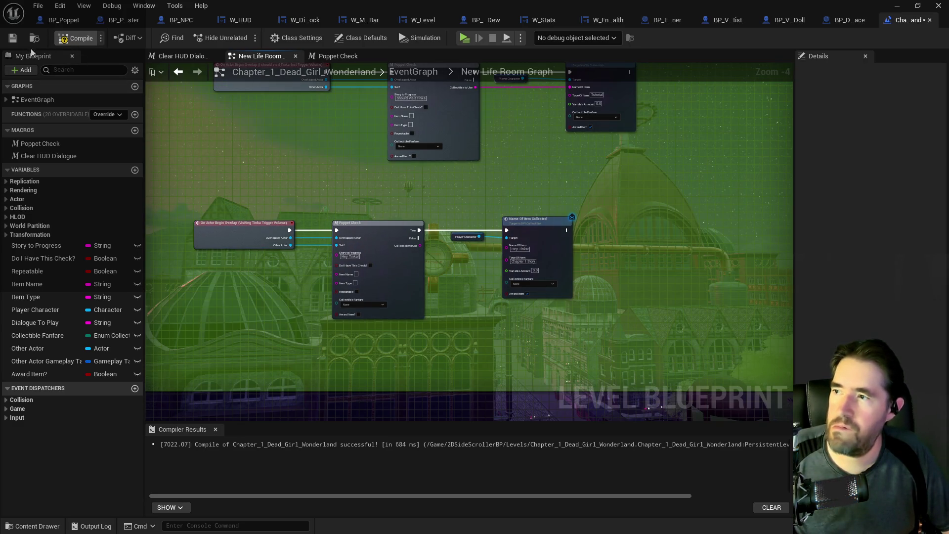
Compile and save the level Blueprint, then fly the viewport to the corridor
left_click(77, 40)
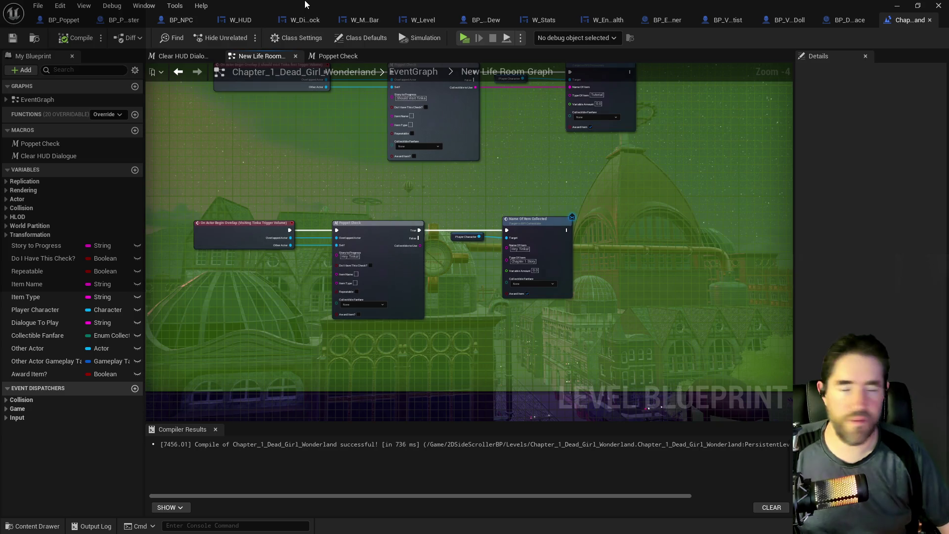
left_click(897, 5)
mouse_move(429, 475)
left_mouse_down()
mouse_move(428, 448)
mouse_move(431, 460)
mouse_move(348, 267)
left_mouse_up()
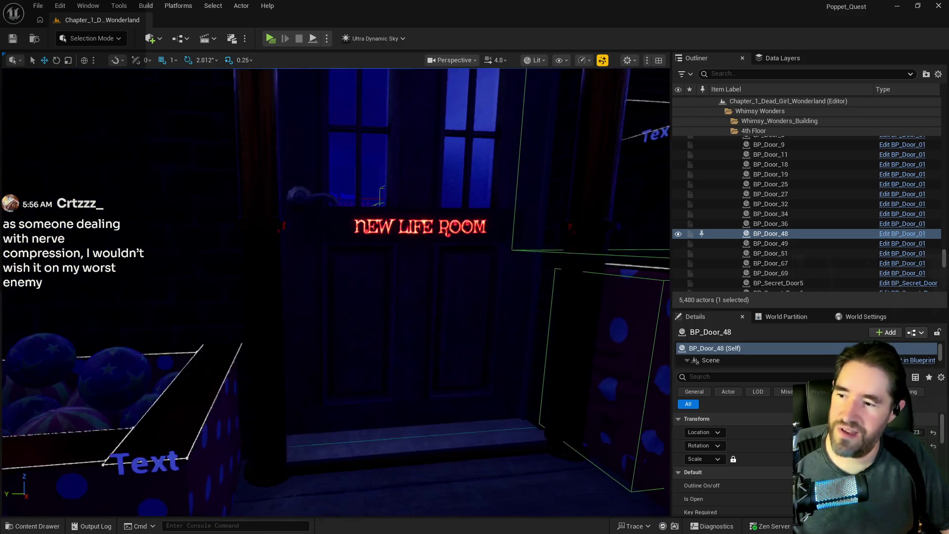
Set the New Life Room door BP_Door_34 to Is Open and bring up the data layers list
left_click(347, 267)
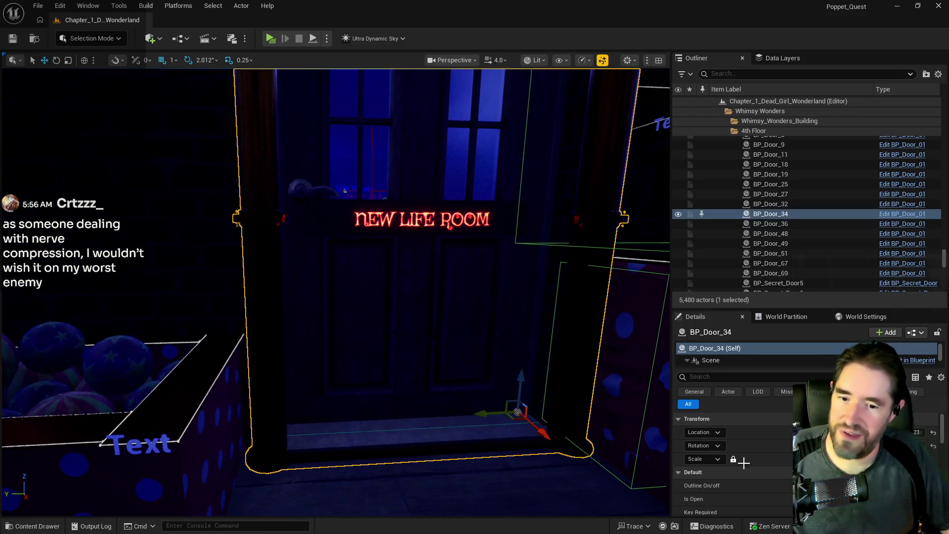
left_click(838, 498)
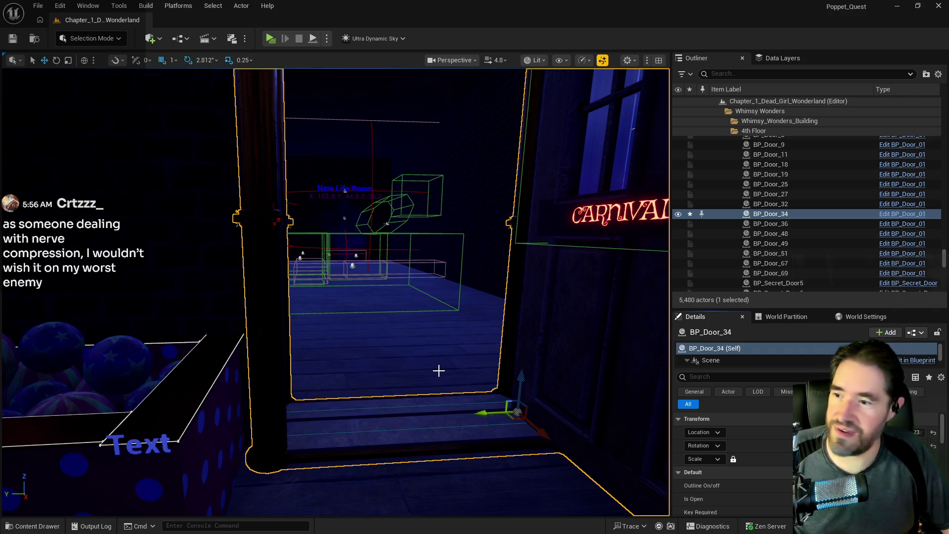
left_click(758, 58)
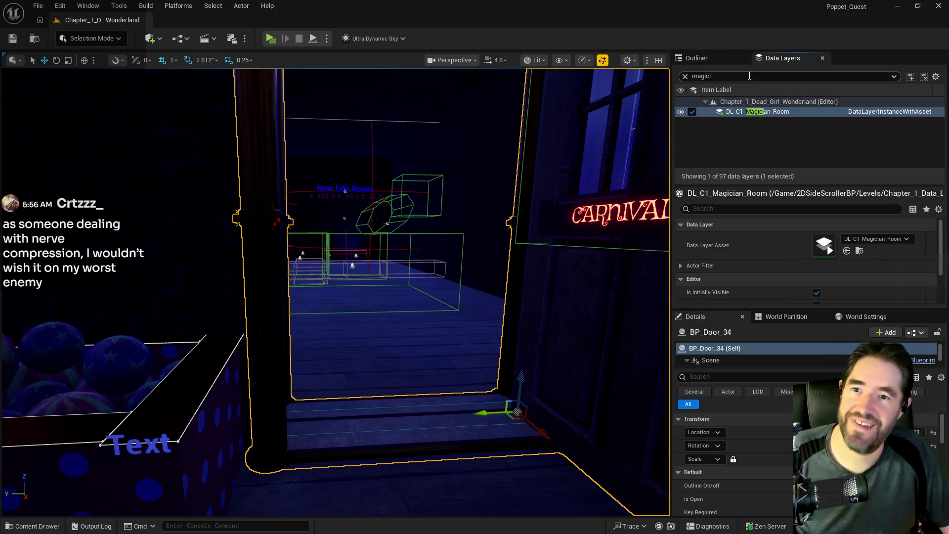
Filter data layers for 'new l', make DL_C1_New_Life_Room visible, and save all
type("new l")
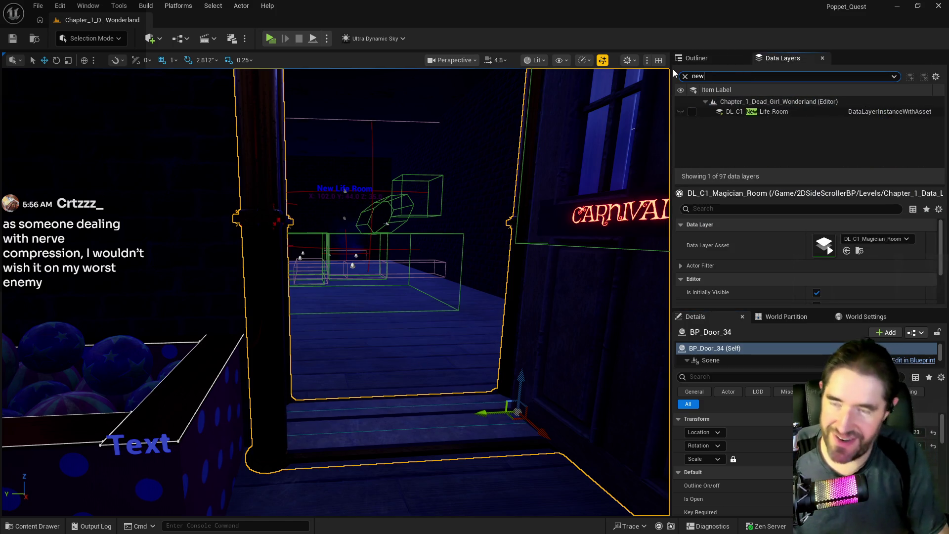
left_click(691, 112)
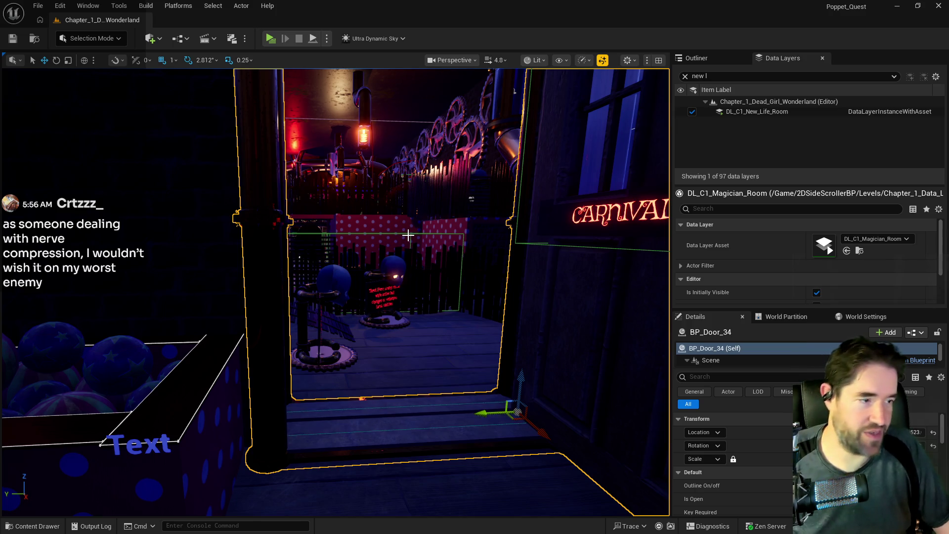
left_click_drag(408, 236, 429, 191)
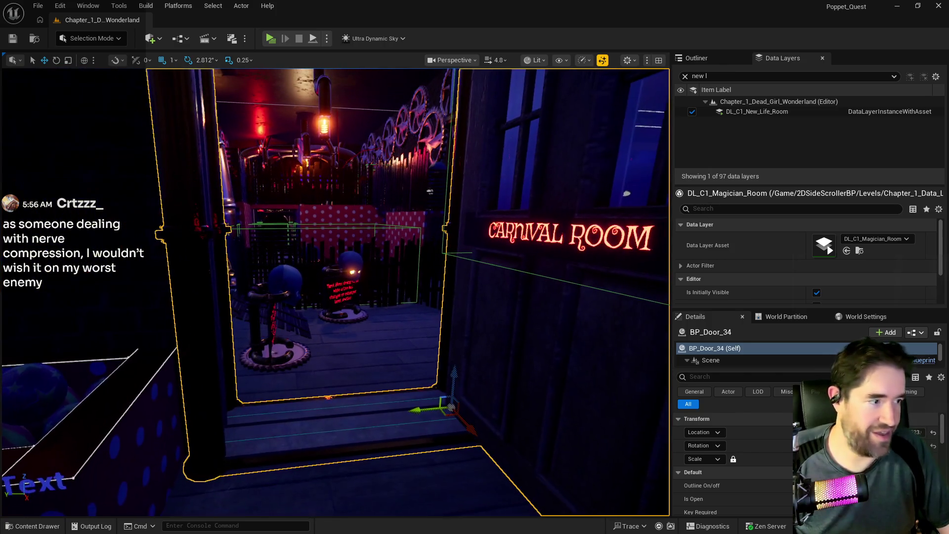
key("ctrl+s")
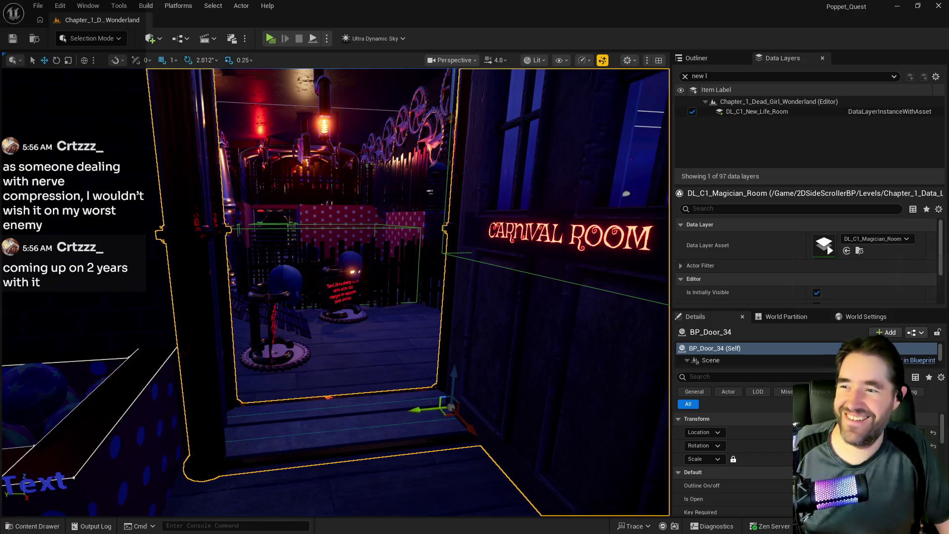
Fly the camera into the clown-decorated Carnival Room and start a Play-in-Editor session
key("w")
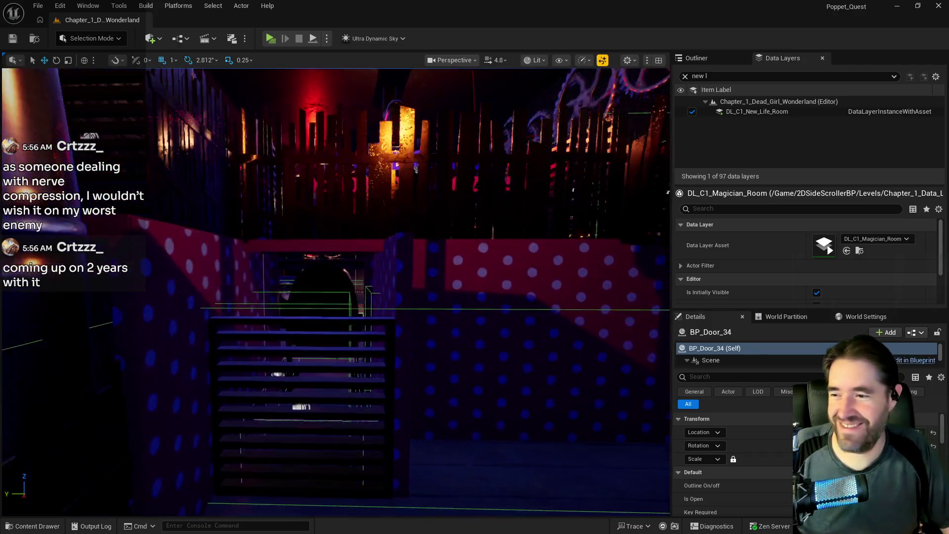
key("w")
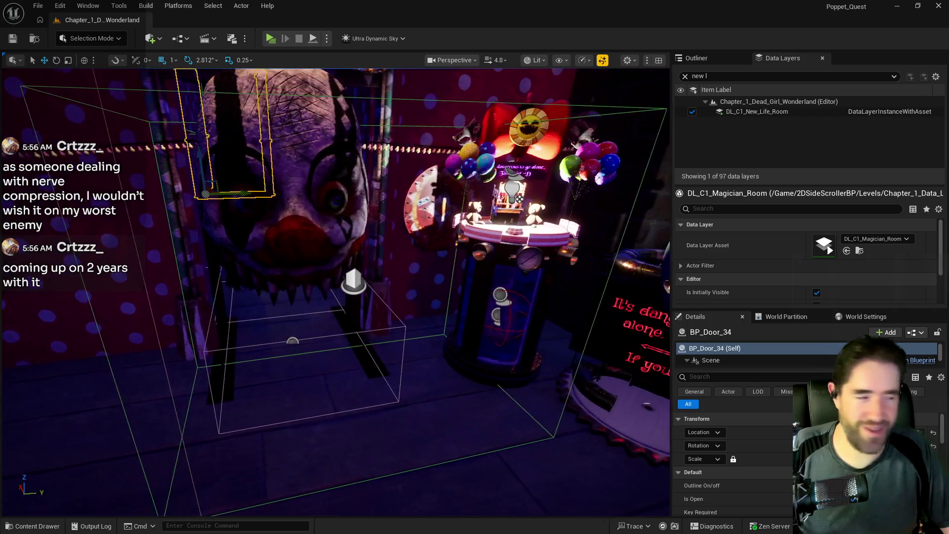
key("w")
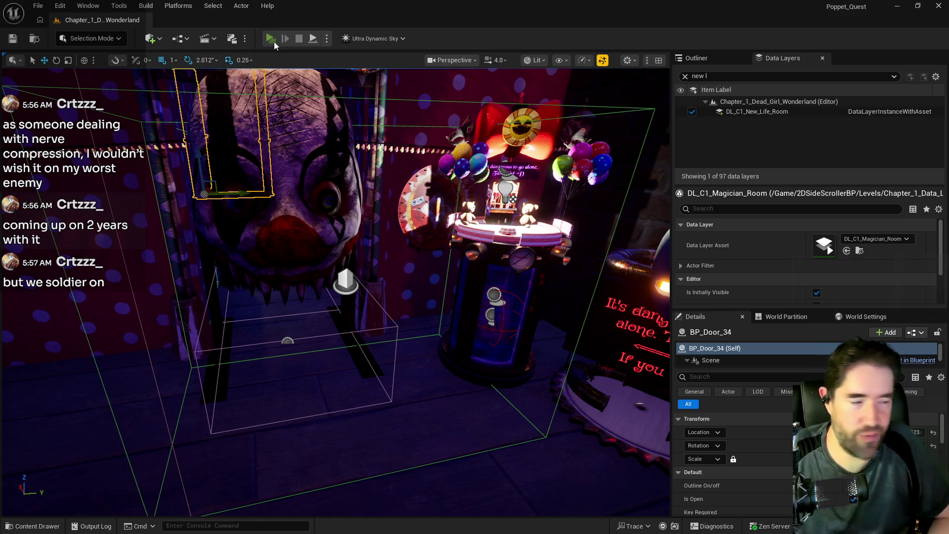
left_click(274, 41)
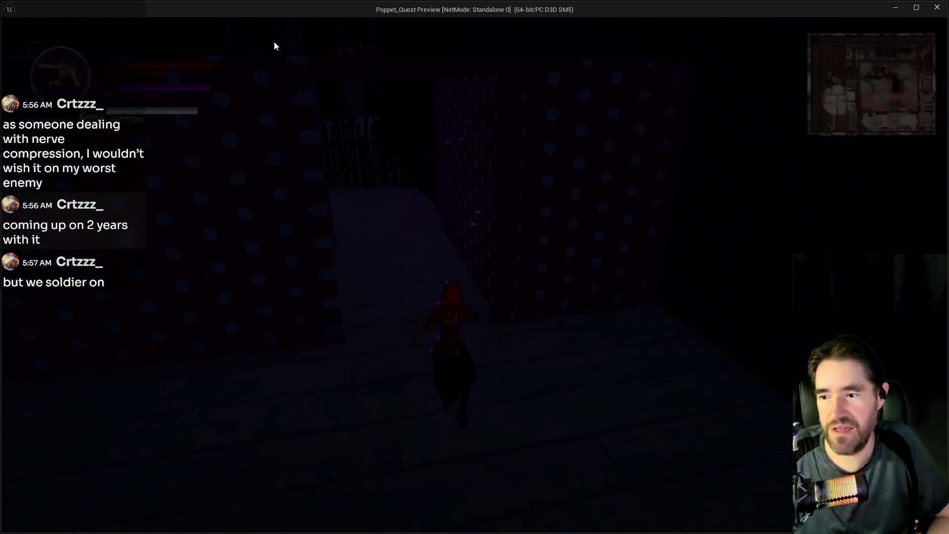
Run through the Welcome arch, choose a card, and hammer through the corridor barrier
key("w")
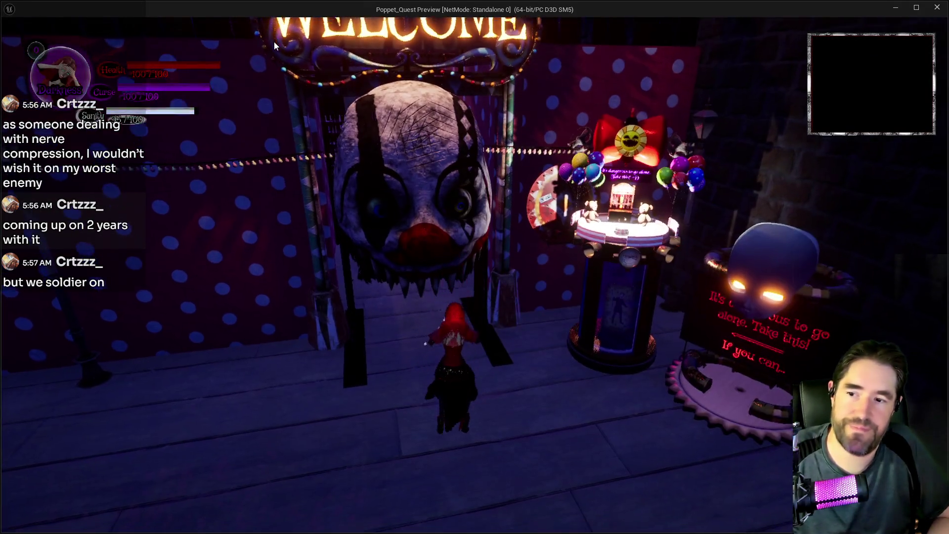
key("w")
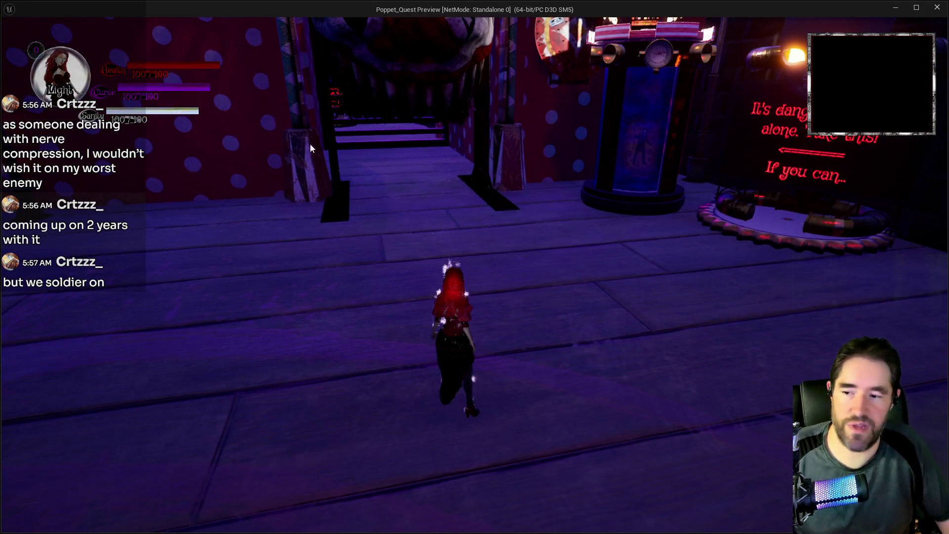
key("w")
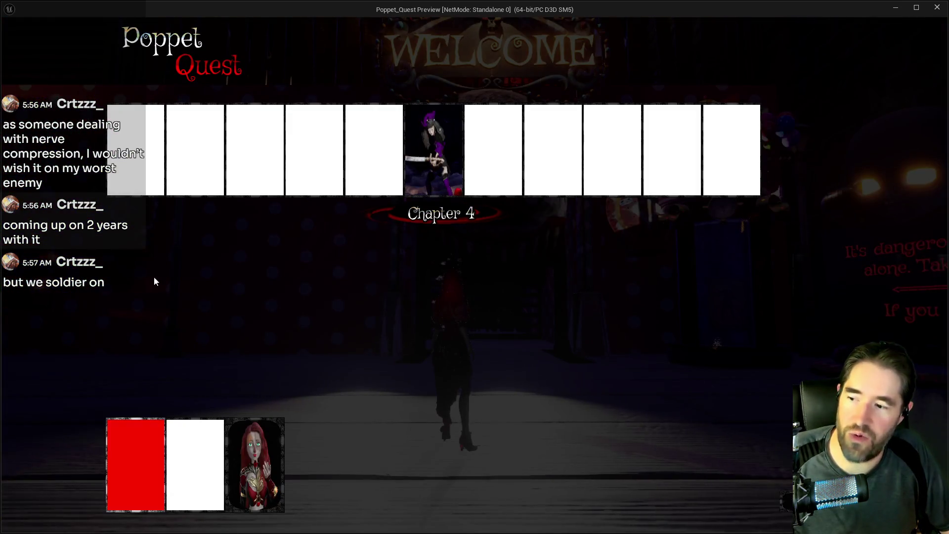
left_click(143, 157)
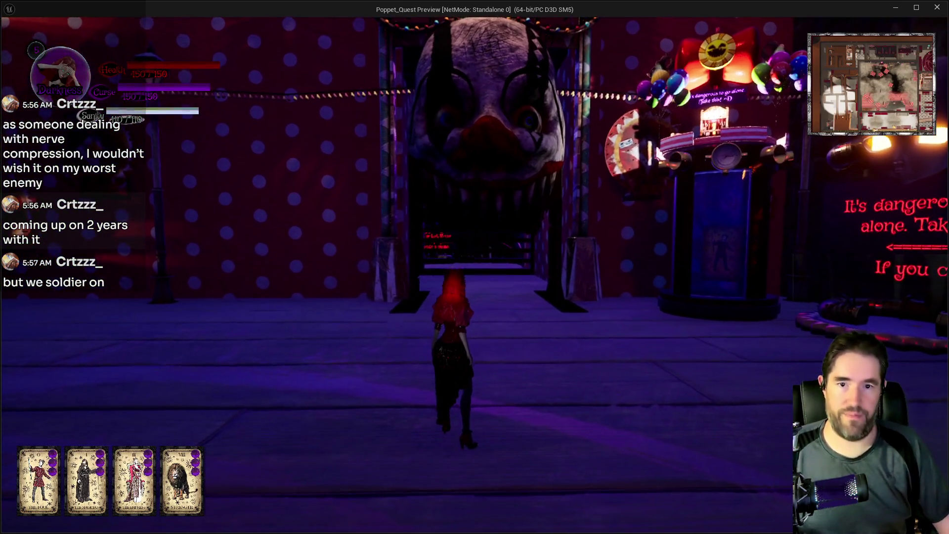
key("w")
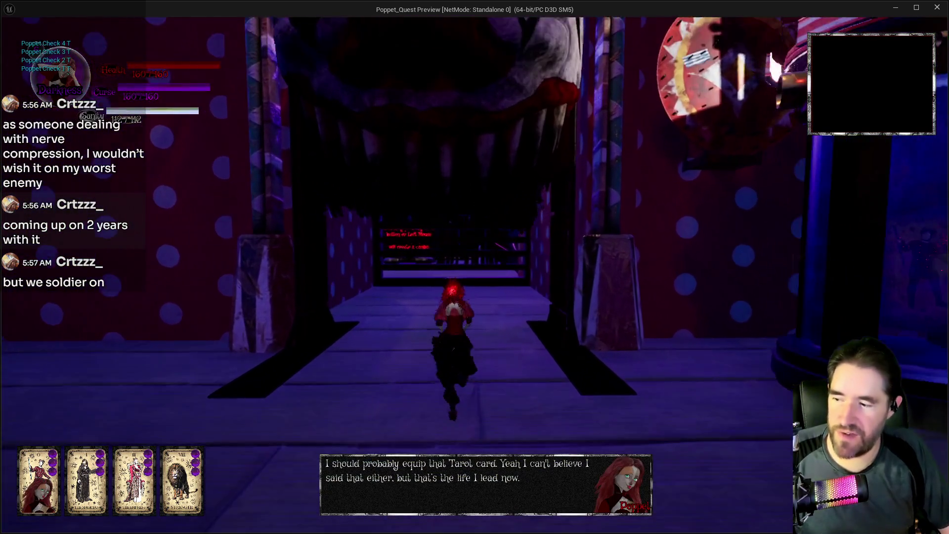
key("w")
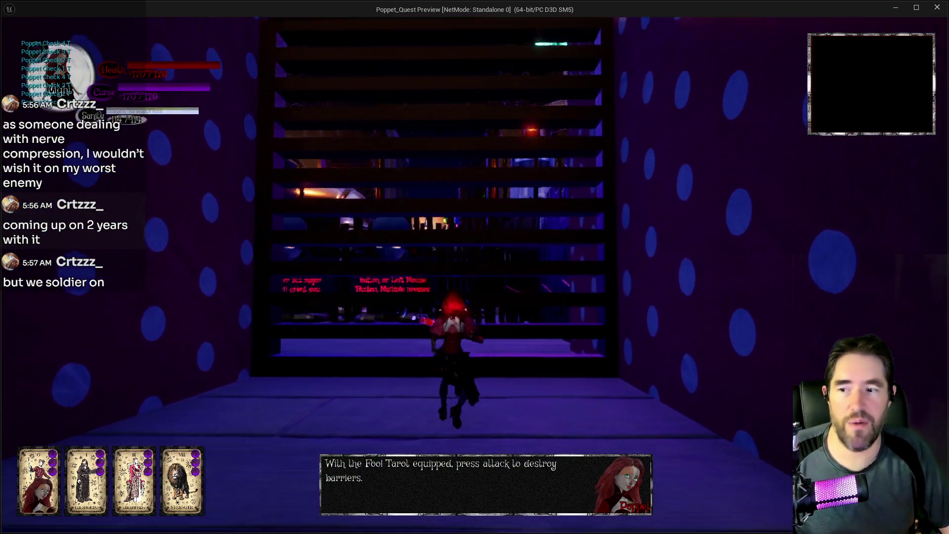
left_click(474, 267)
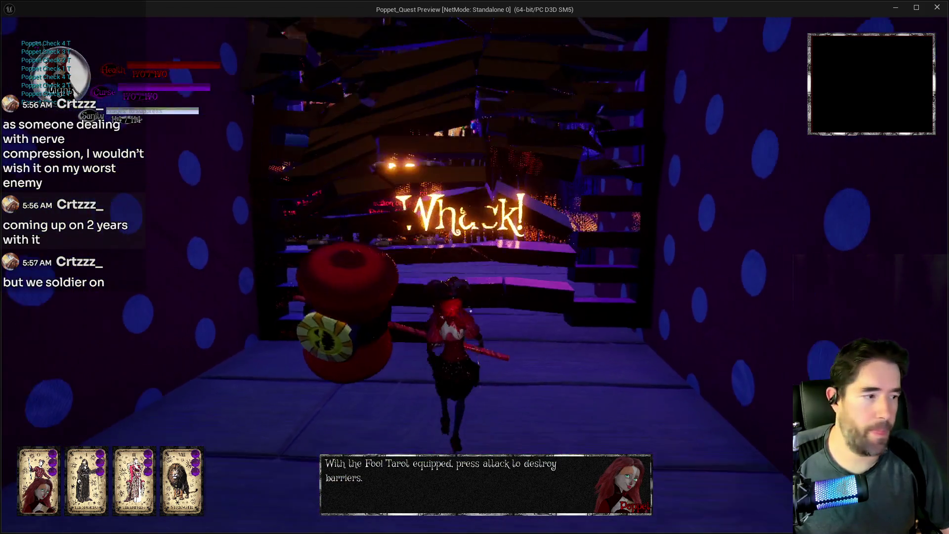
key("w")
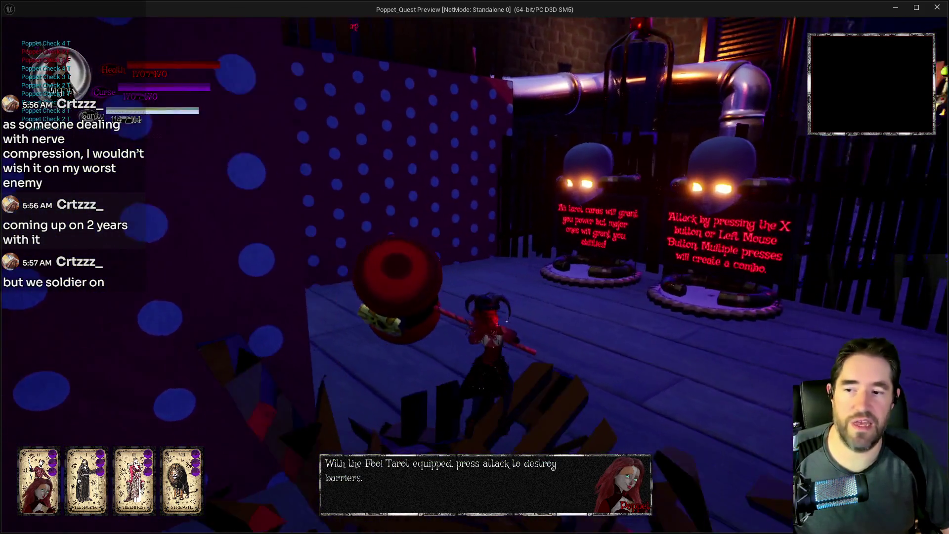
Run down the polka-dot corridor past the POPPET sign room and tutorial signs toward the dark wall
key("w")
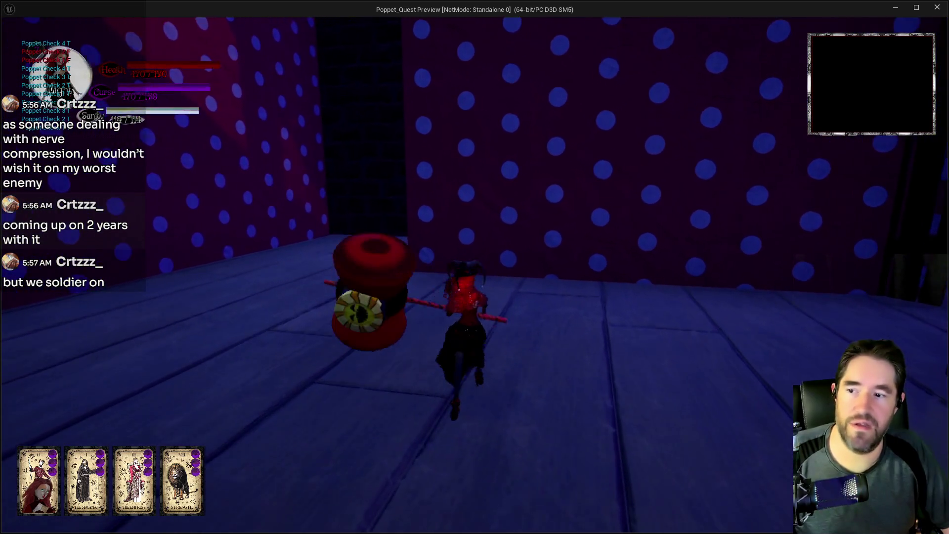
key("s")
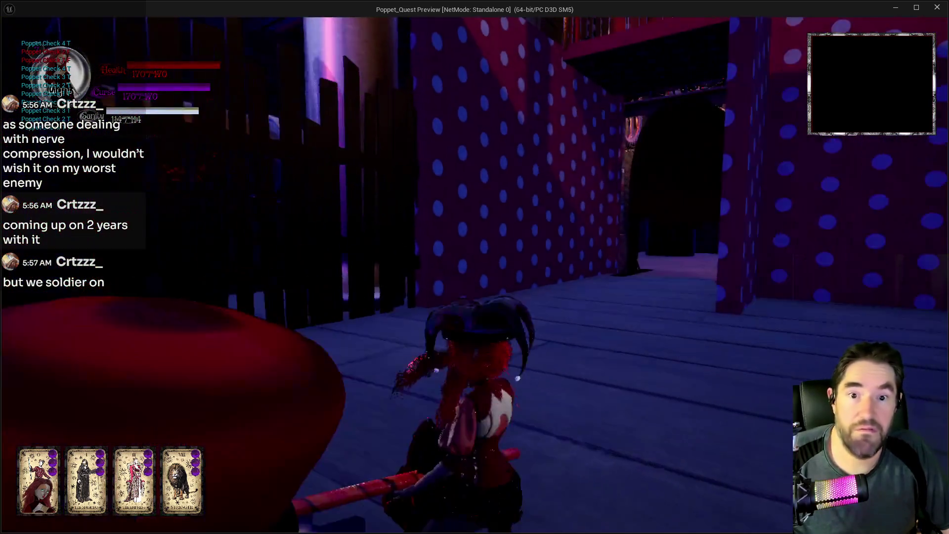
key("w")
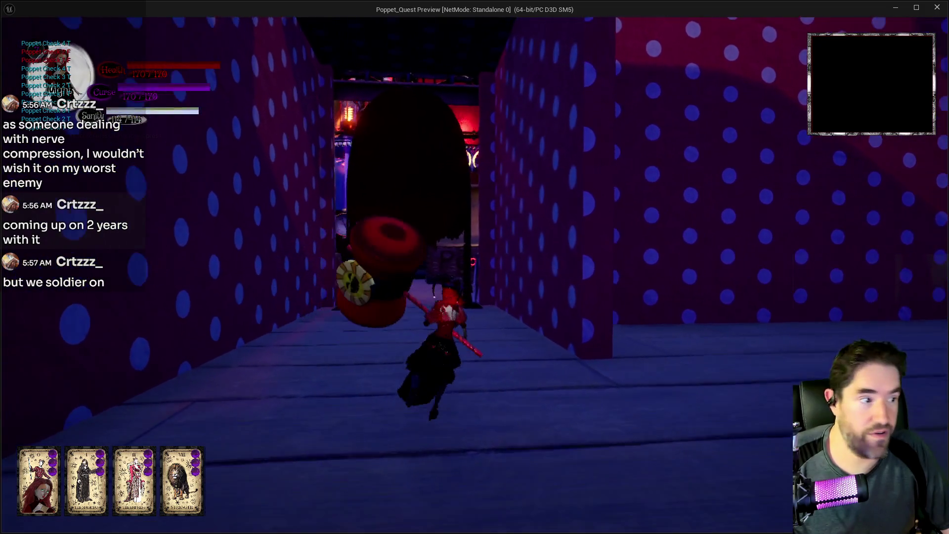
key("a")
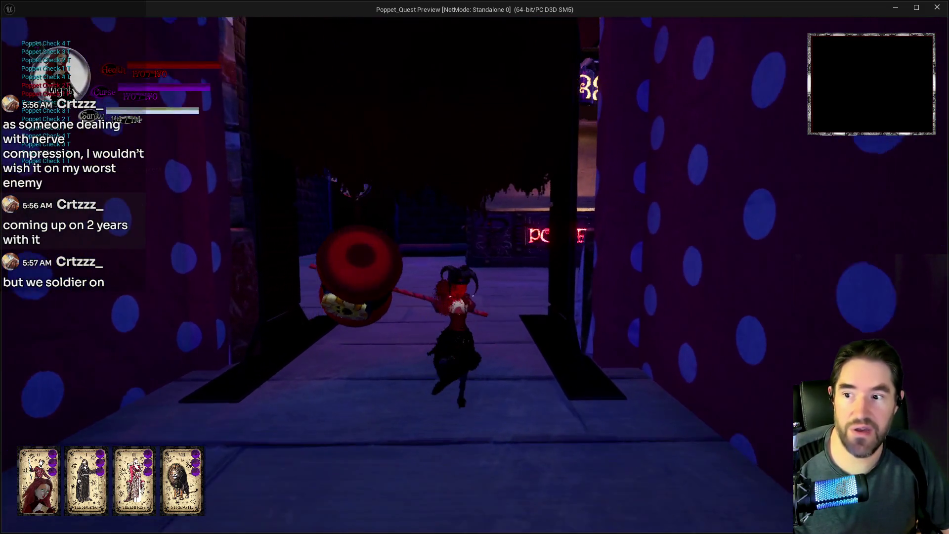
key("w")
key("w")
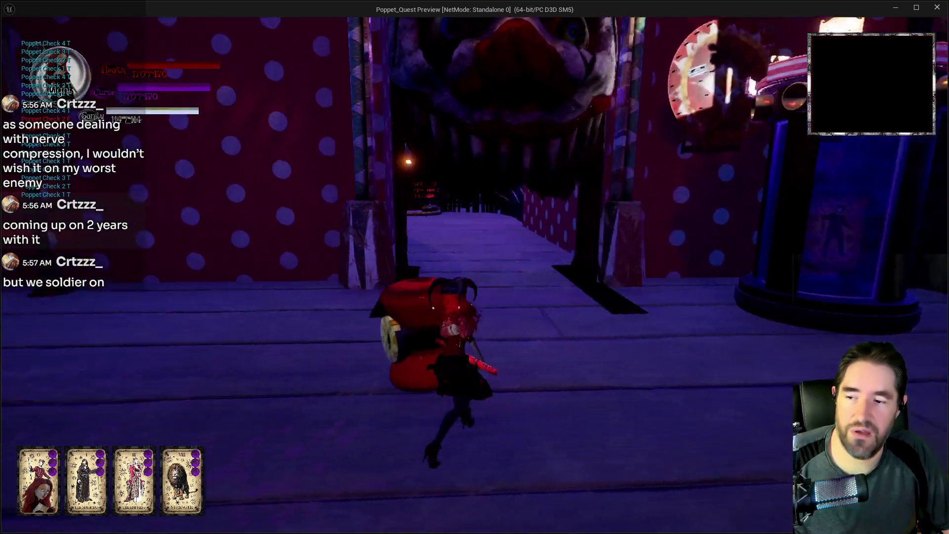
key("w")
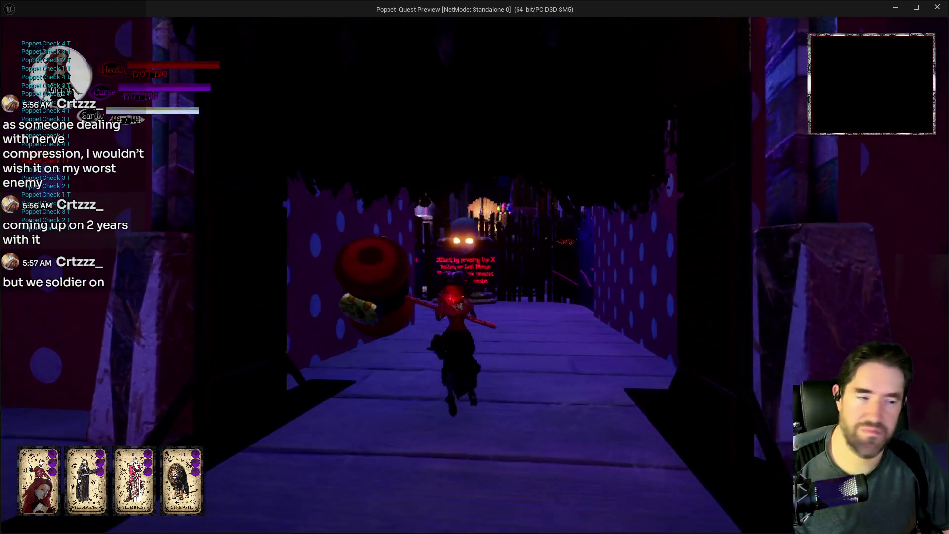
key("w")
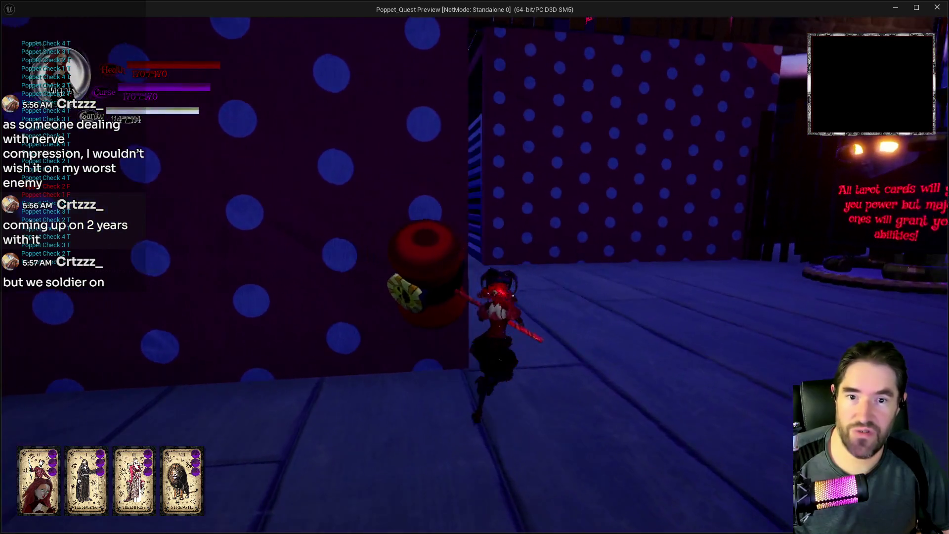
key("w")
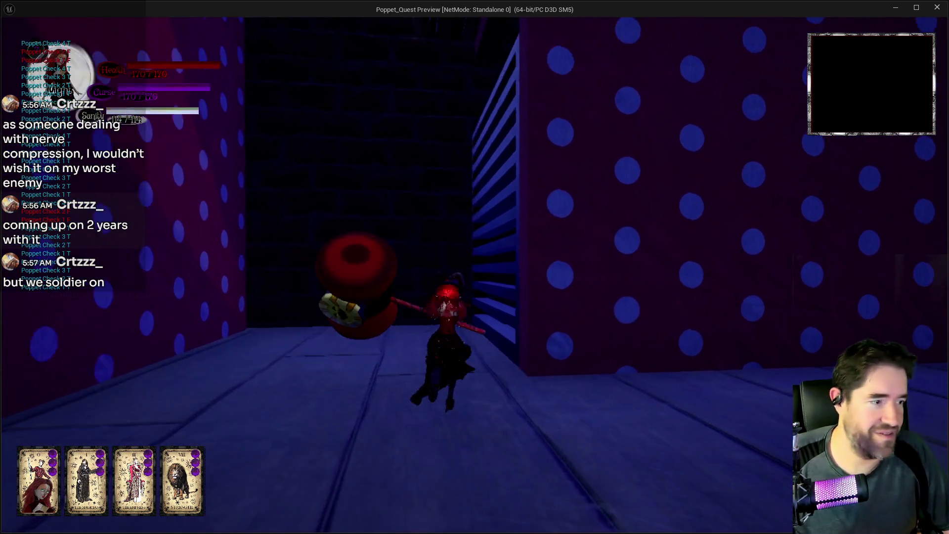
key("w")
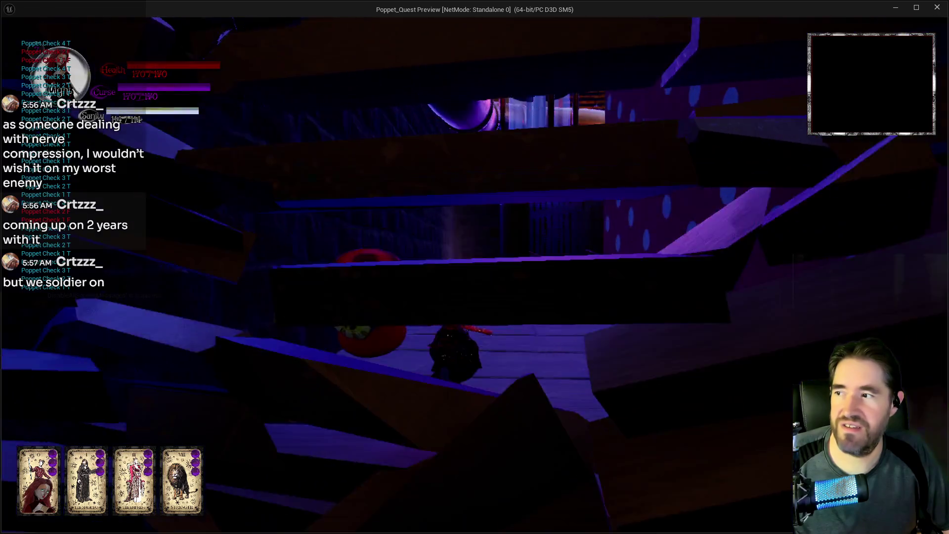
key("w")
key("w")
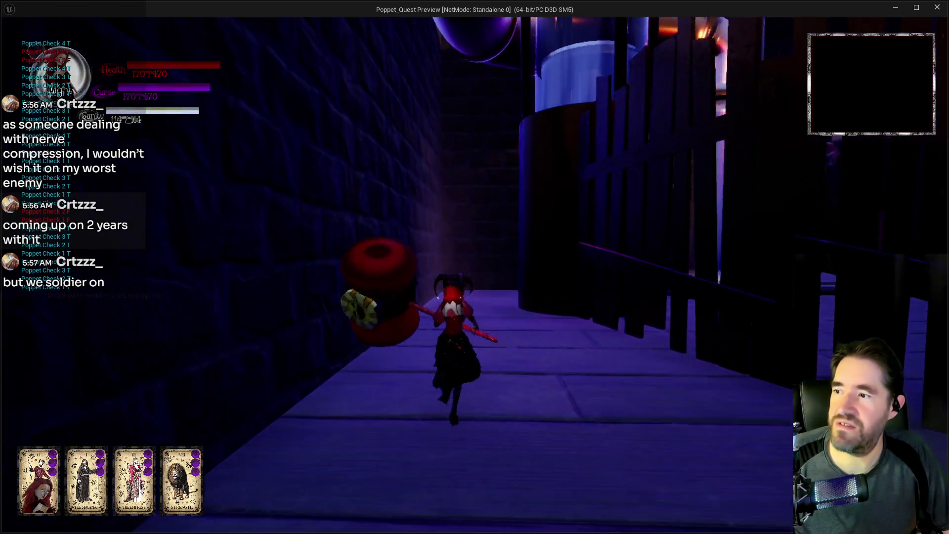
key("w")
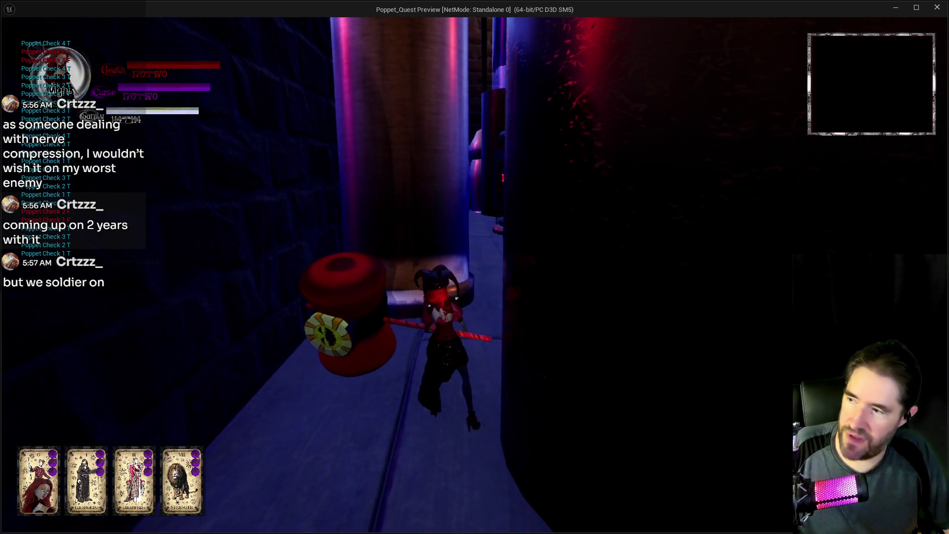
Pause and resume the game, then run between the tarot signs and up the wooden ramp
key("Escape")
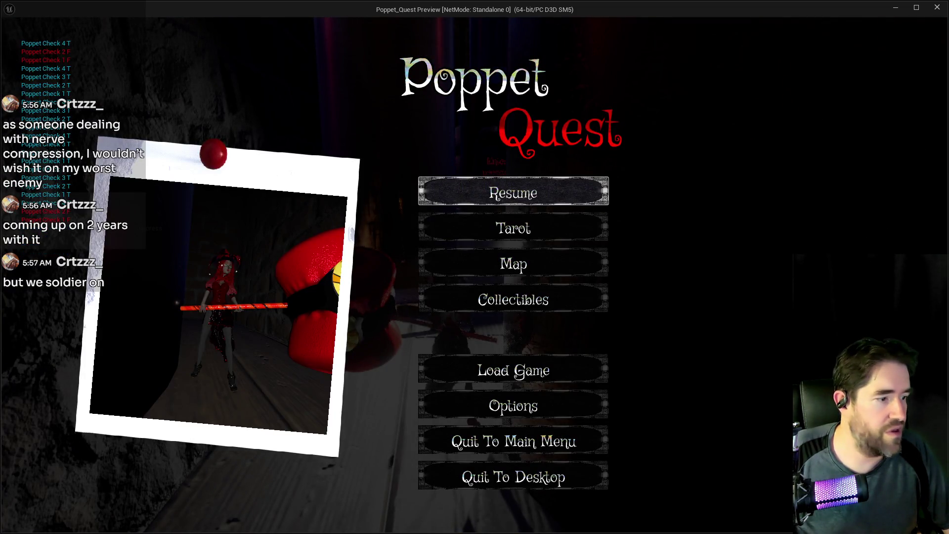
left_click(562, 198)
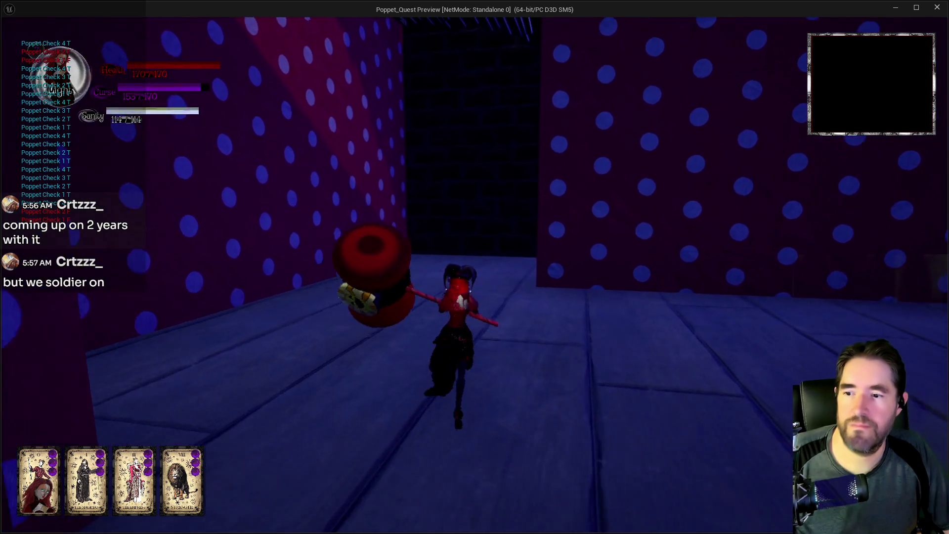
key("w")
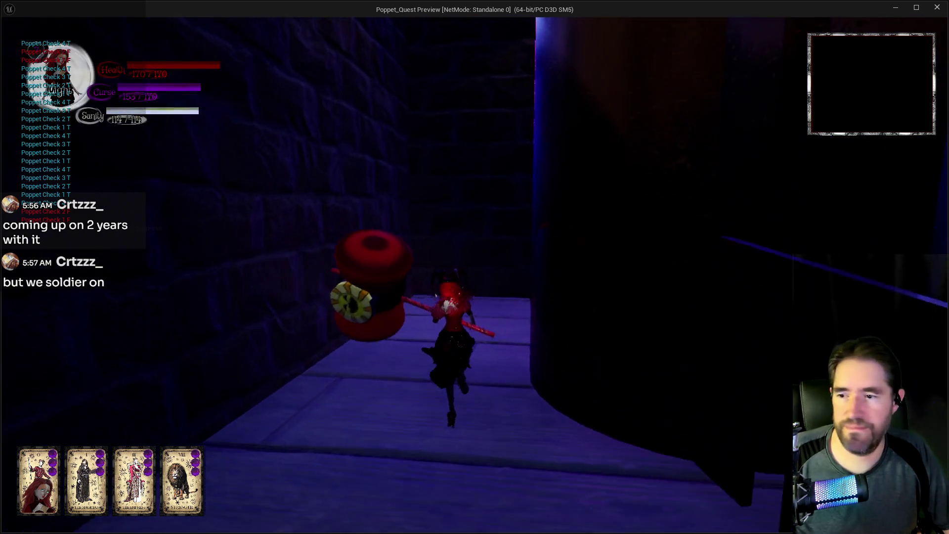
key("w")
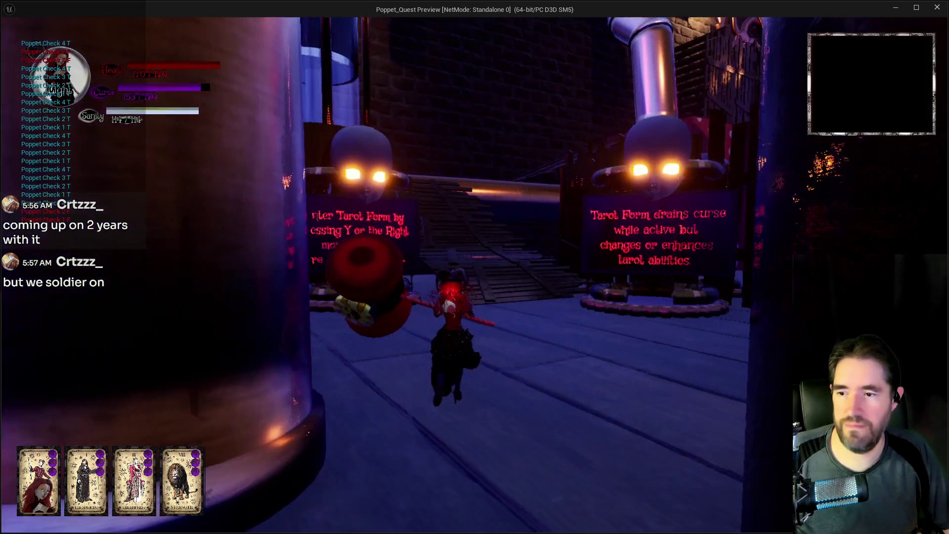
key("w")
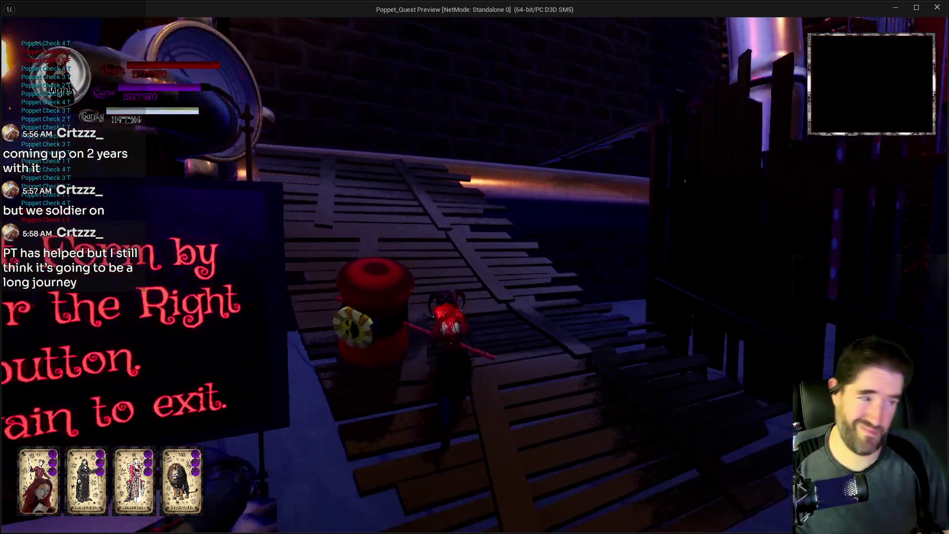
key("w")
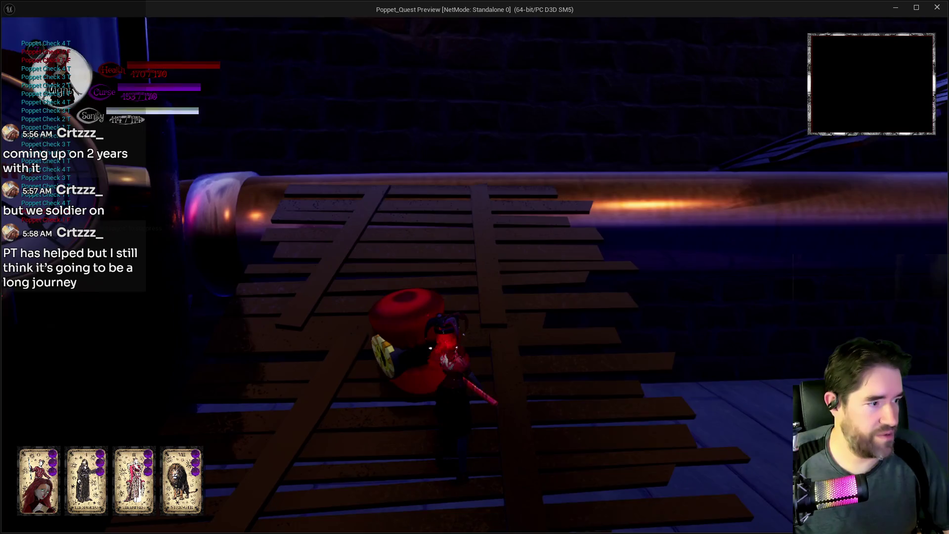
key("w")
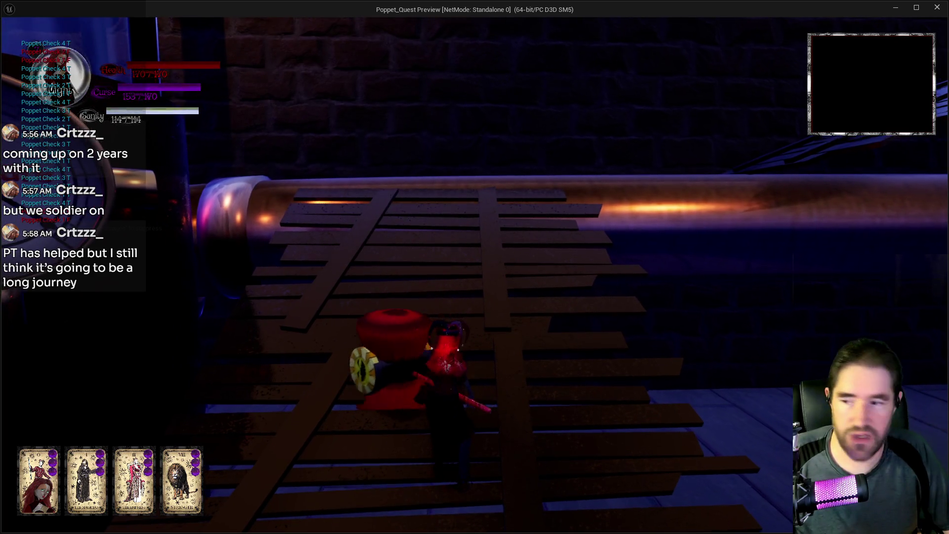
key("w")
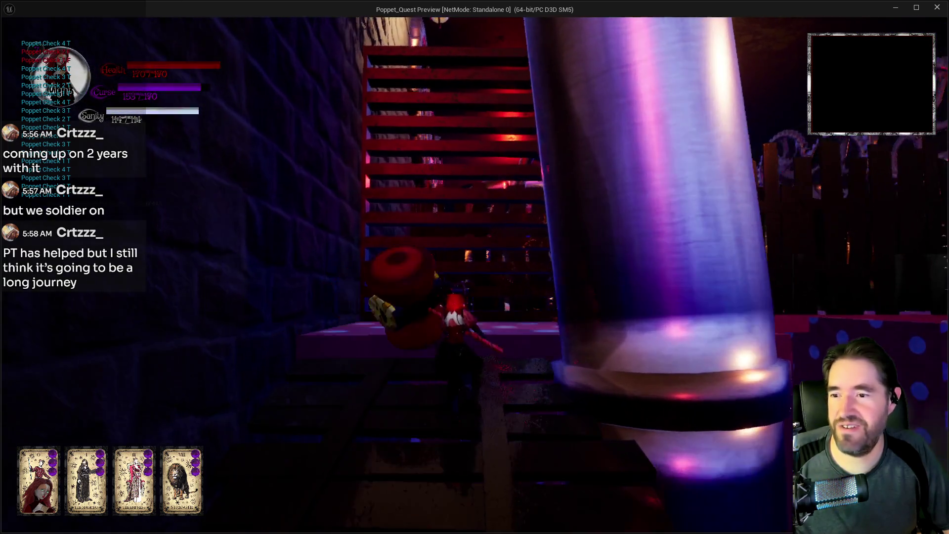
Continue through the red eye-and-teeth area to the clockwork room's gear platform, then return to the editor
key("w")
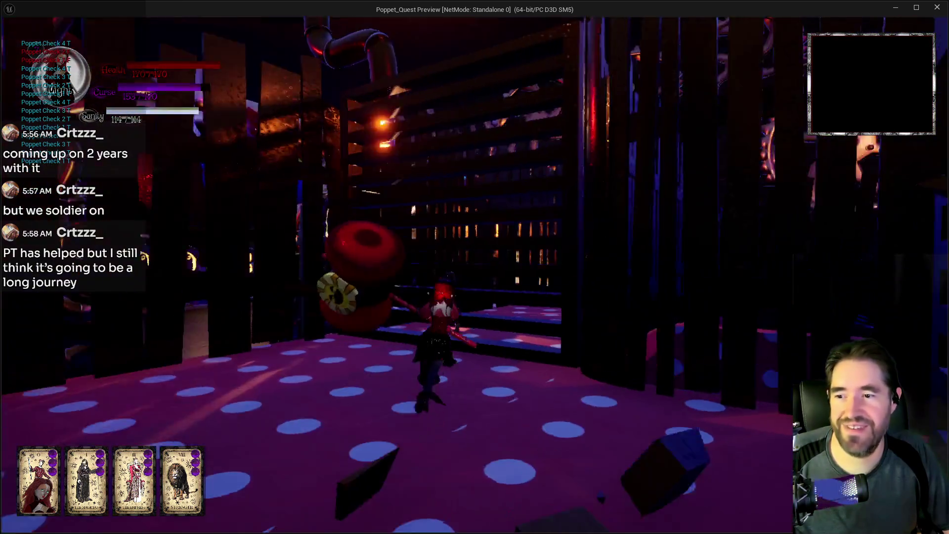
key("w")
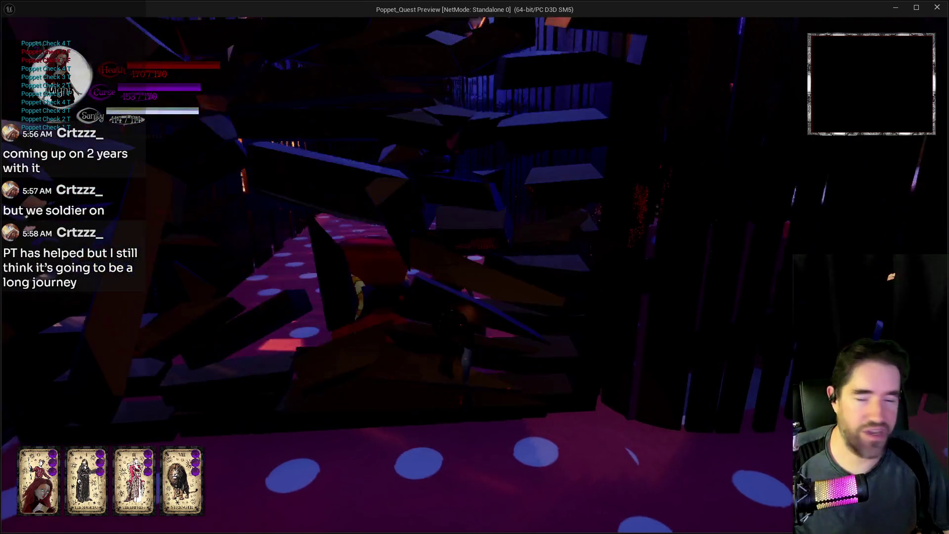
key("w")
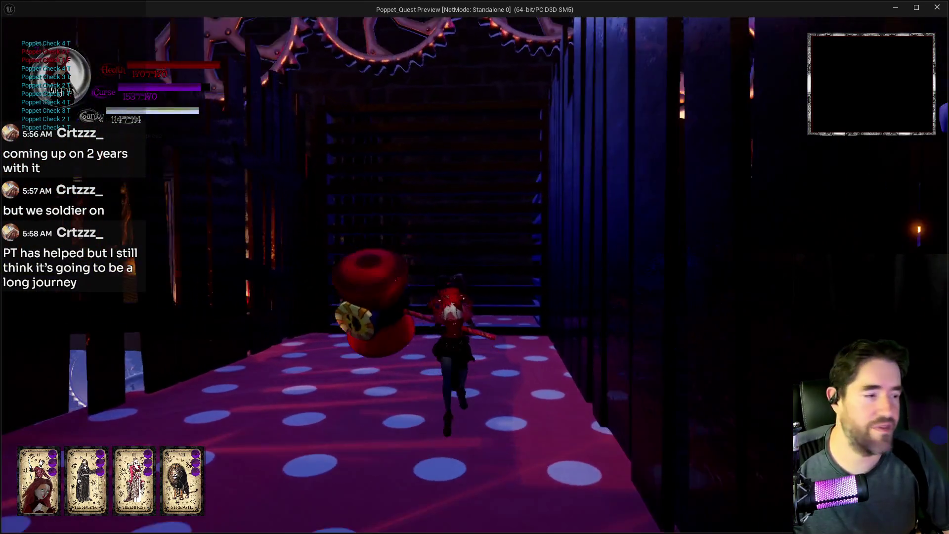
key("w")
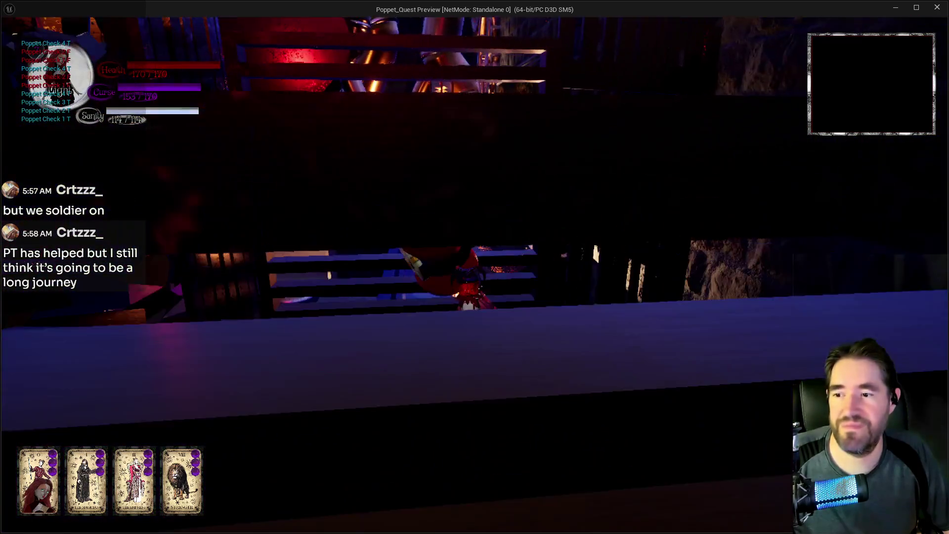
key("w")
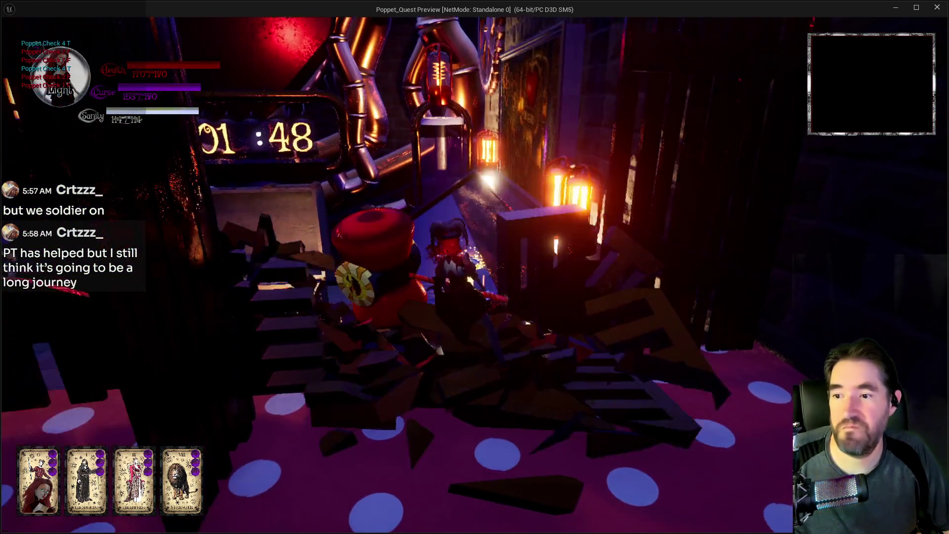
key("w")
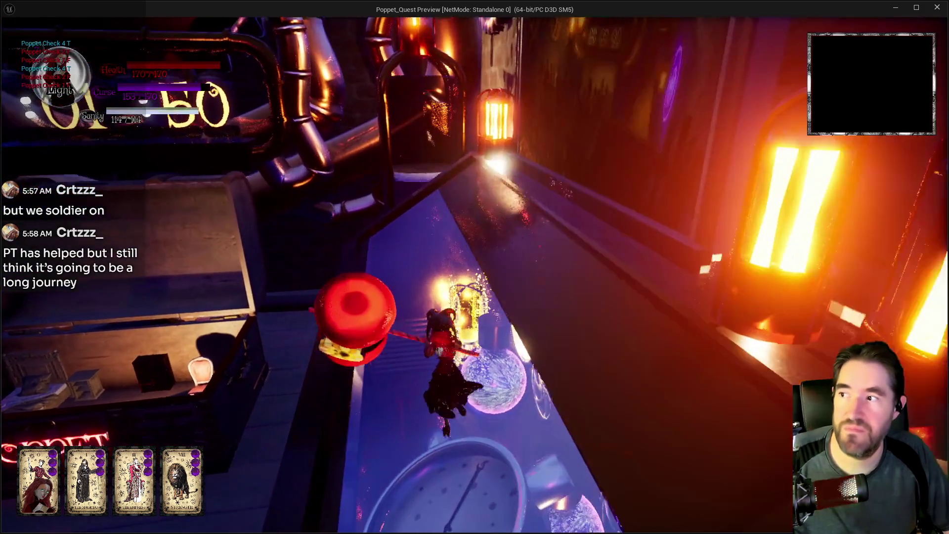
key("w")
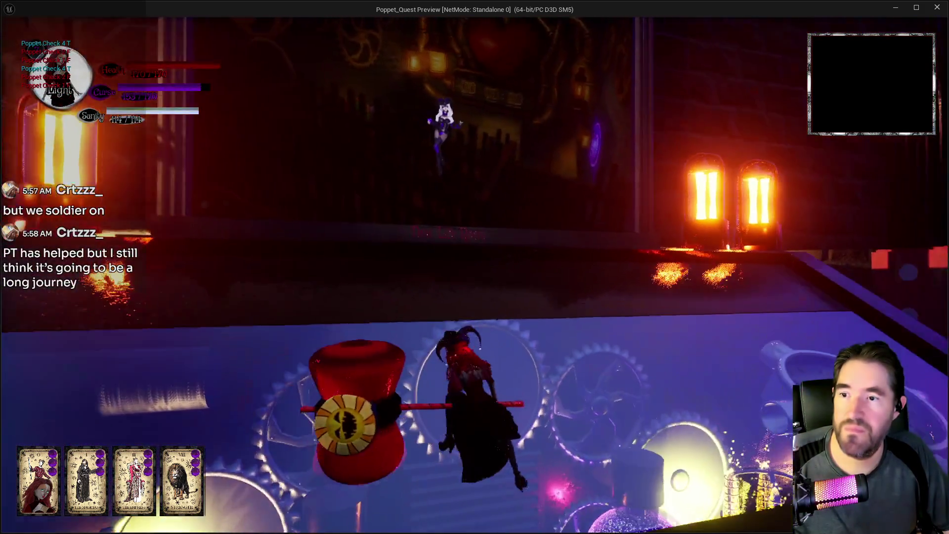
key("w")
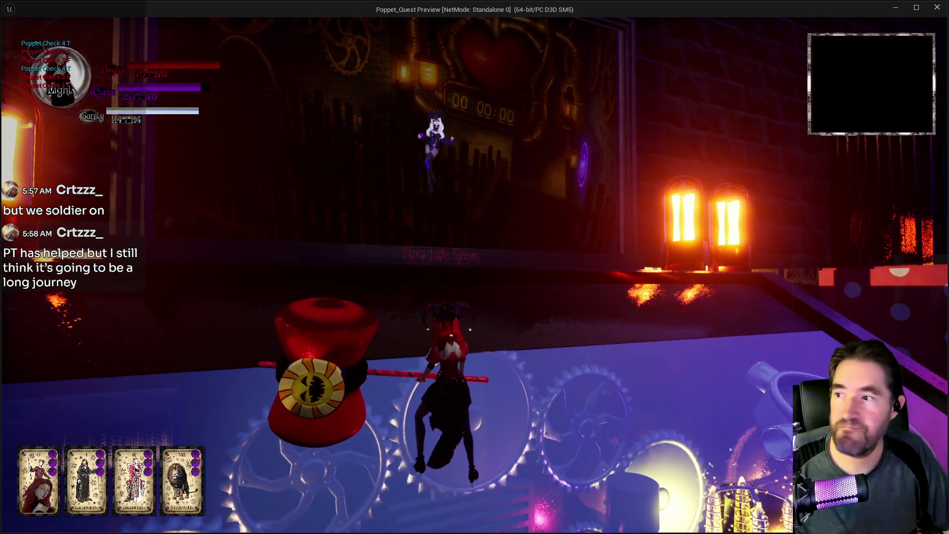
key("w")
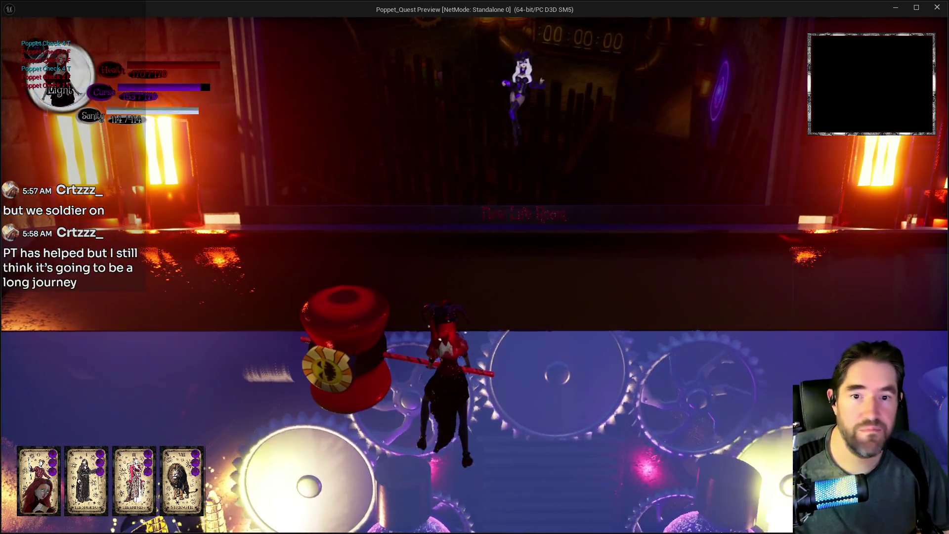
key("alt+Tab")
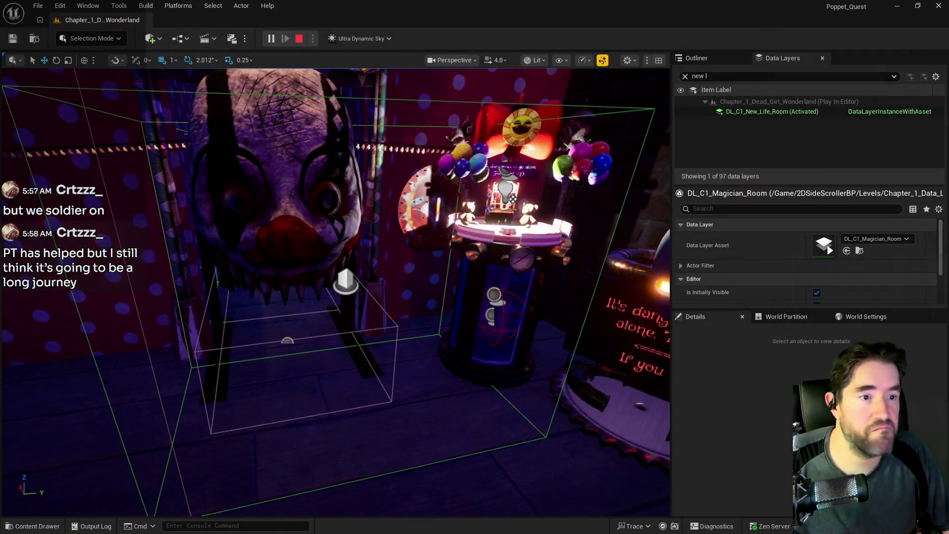
End the play session and tick Award Item? on the How To Equip Poppet Check node
key("Escape")
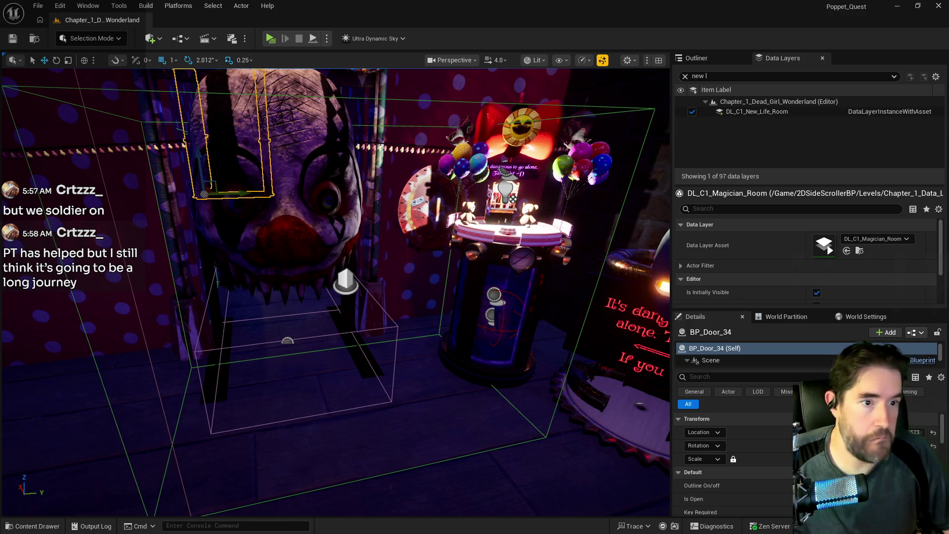
key("alt+Tab")
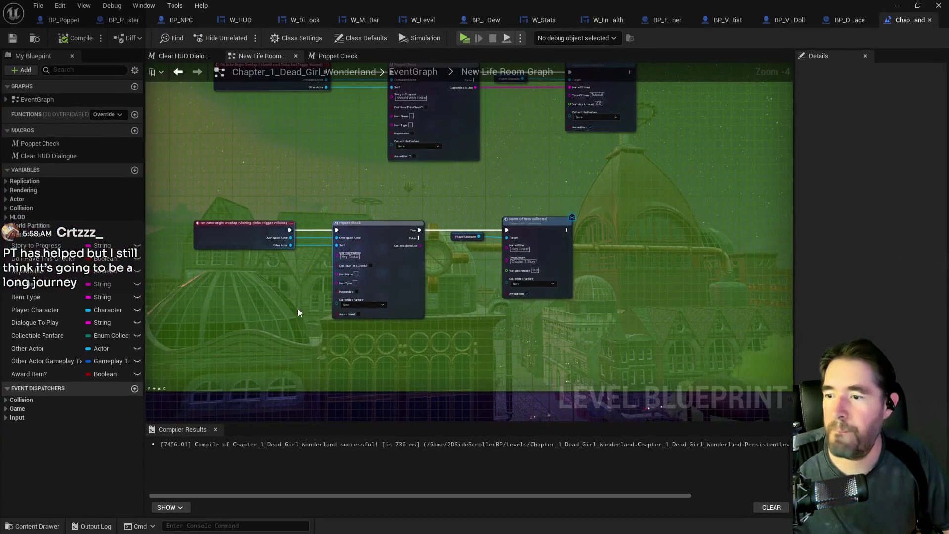
scroll(341, 311, "up", 1)
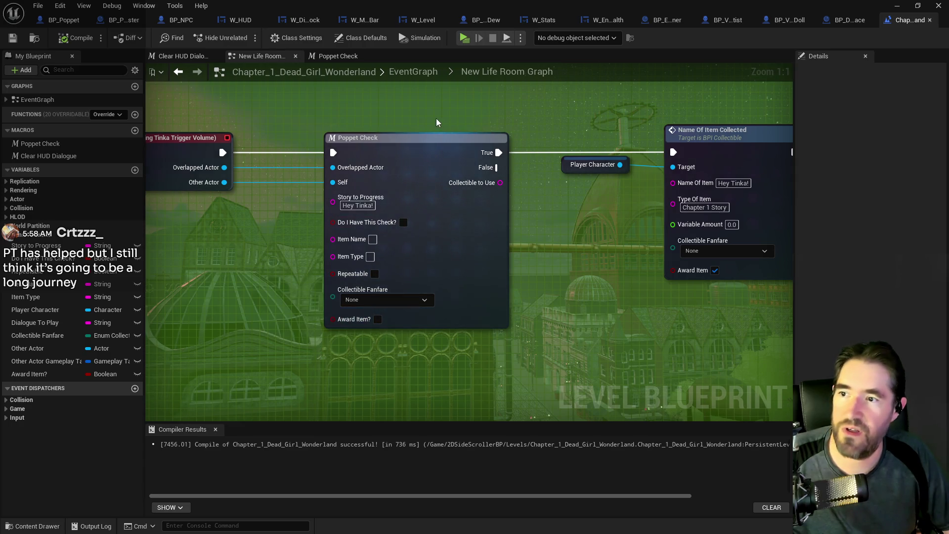
scroll(431, 215, "down", 5)
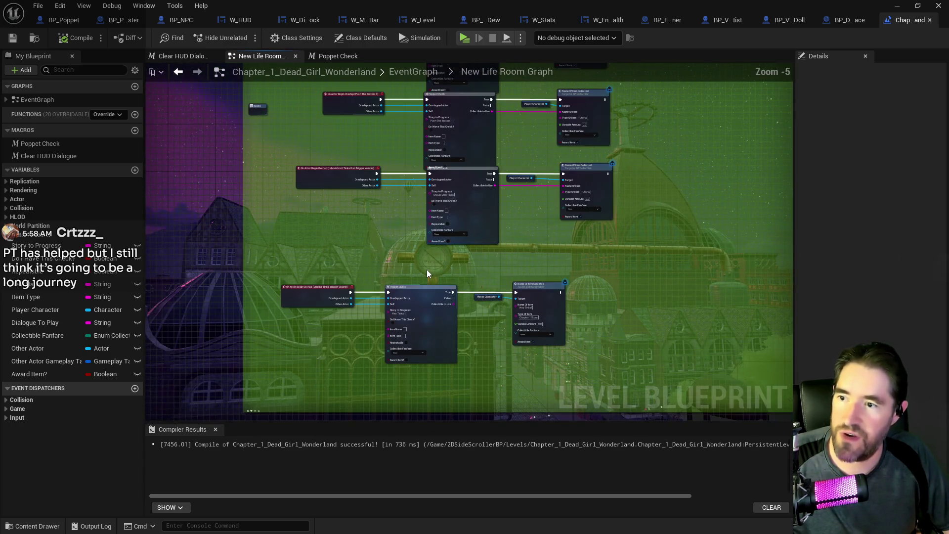
scroll(428, 239, "up", 3)
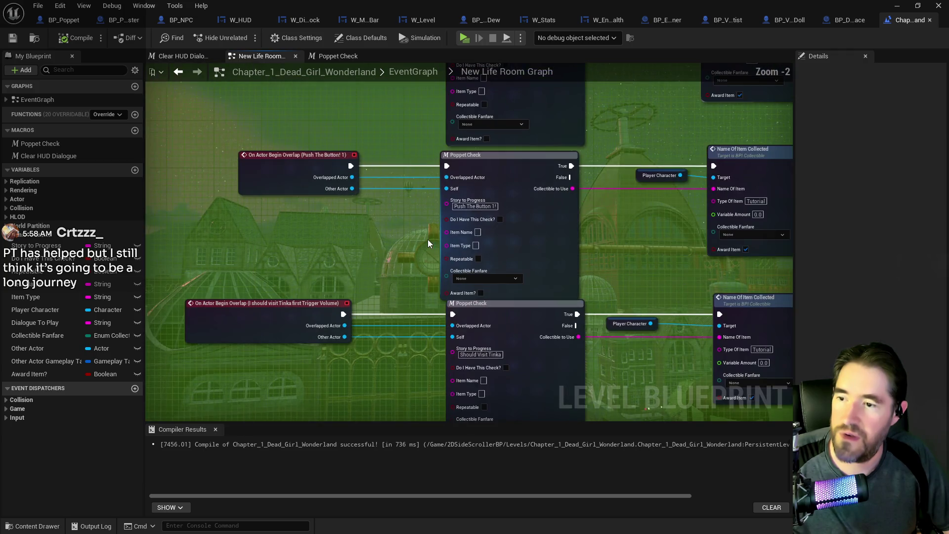
mouse_move(421, 333)
left_mouse_down()
mouse_move(524, 298)
mouse_move(513, 248)
left_mouse_up()
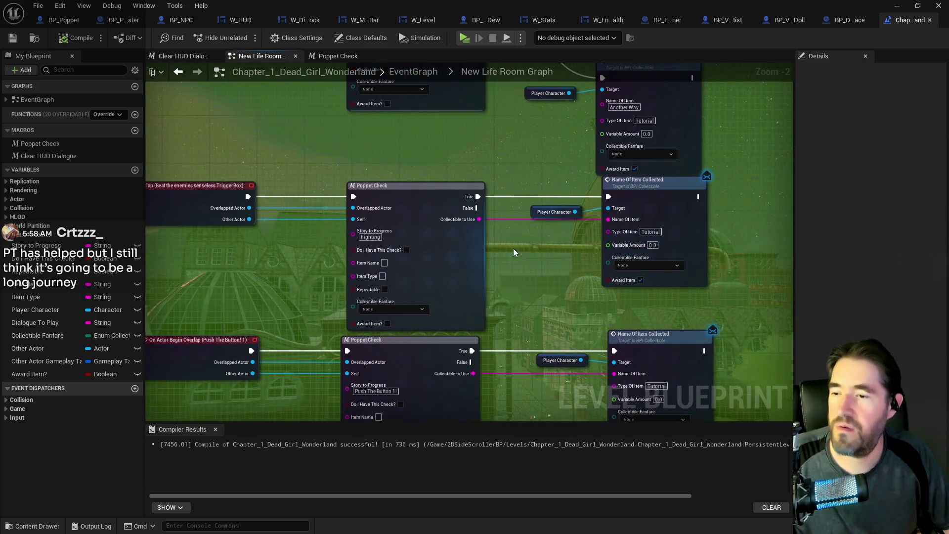
scroll(512, 248, "down", 3)
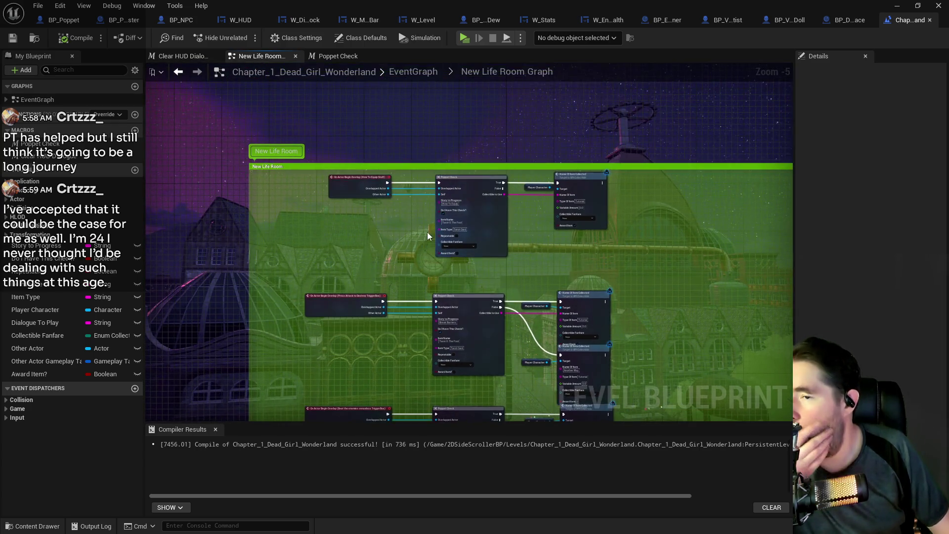
scroll(431, 241, "up", 5)
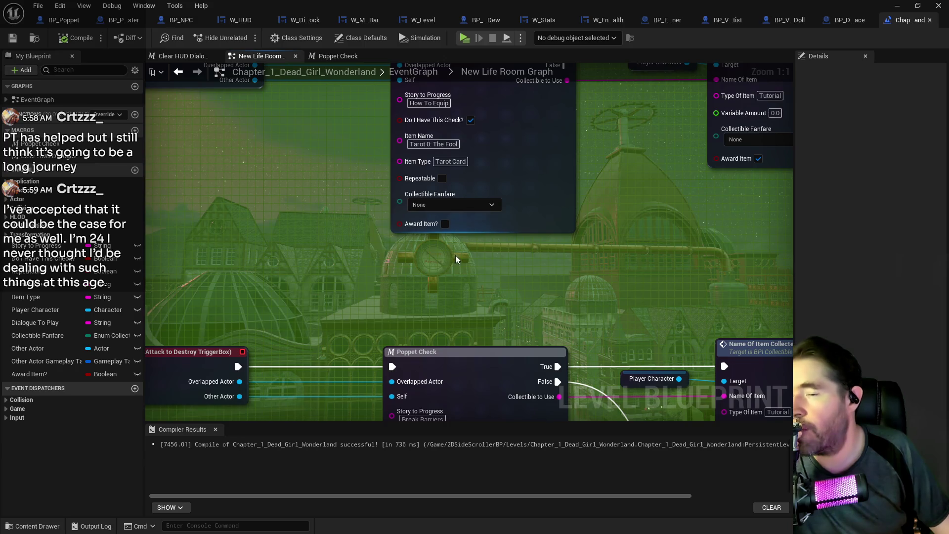
left_click_drag(455, 255, 361, 310)
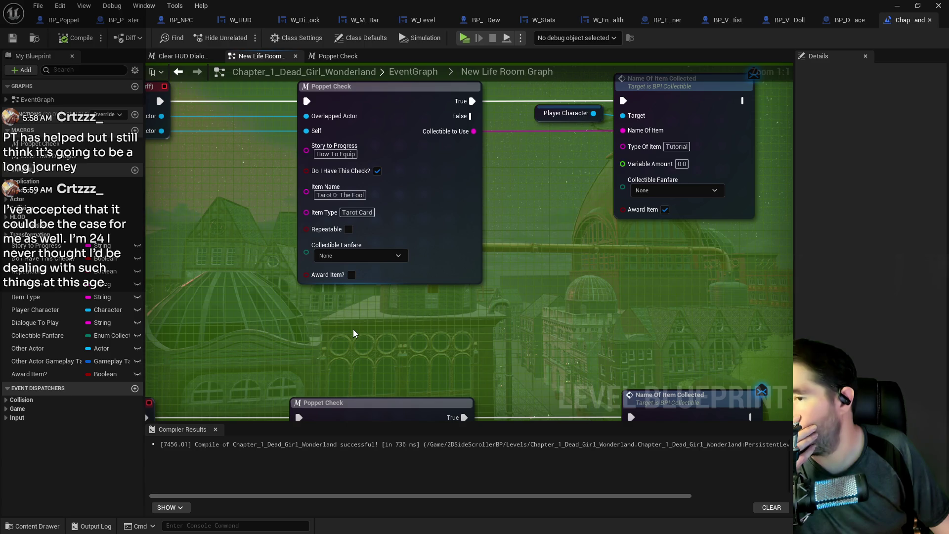
left_click_drag(361, 314, 378, 262)
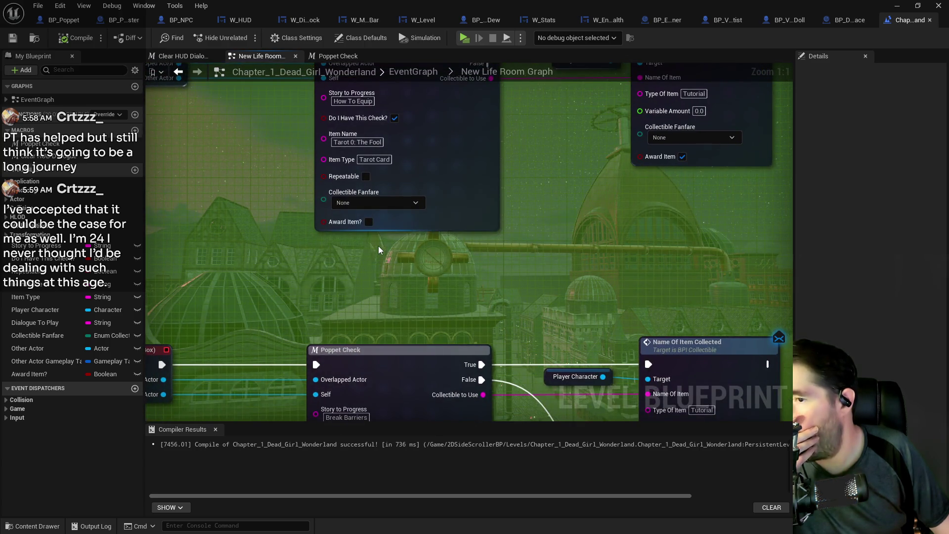
mouse_move(373, 230)
left_mouse_down()
mouse_move(384, 292)
mouse_move(445, 346)
mouse_move(517, 336)
left_mouse_up()
left_click(512, 331)
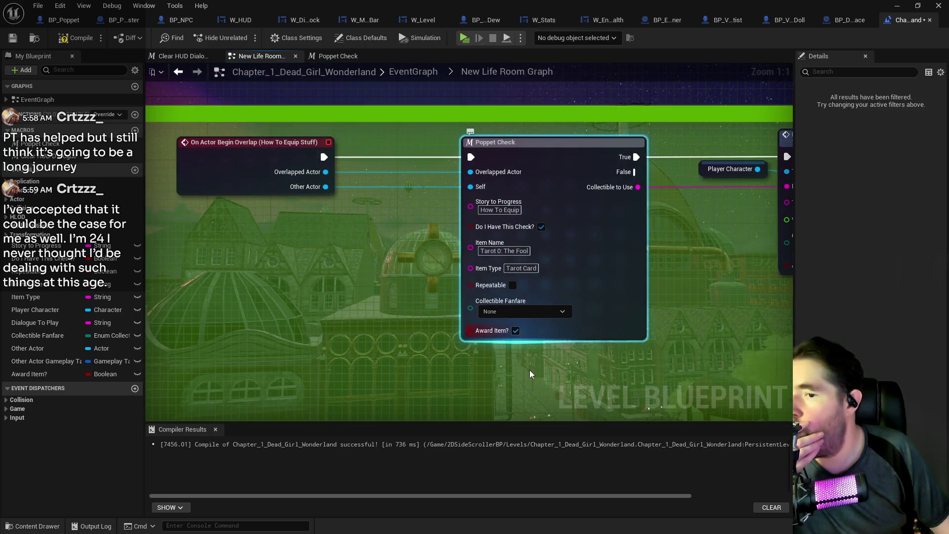
Tick Award Item? on the Break Barriers and Fighting Poppet Check nodes
left_click_drag(528, 377, 498, 211)
scroll(498, 212, "down", 2)
left_click_drag(487, 405, 472, 308)
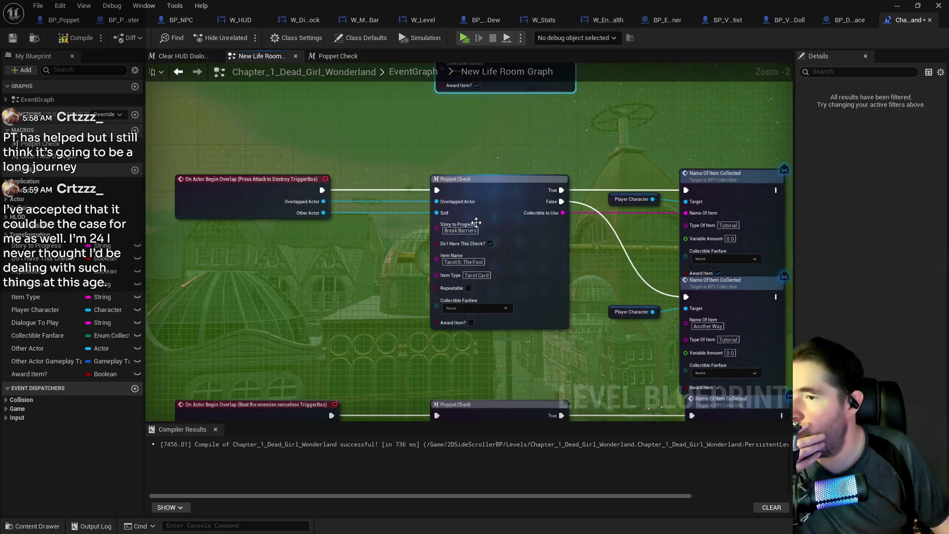
left_click(470, 323)
left_click_drag(470, 329, 476, 184)
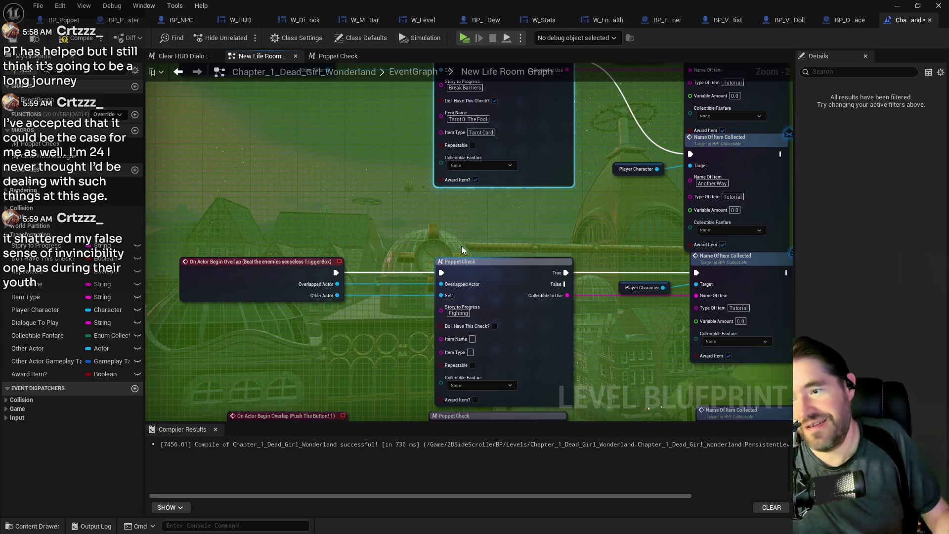
left_click_drag(476, 399, 467, 298)
left_click(466, 297)
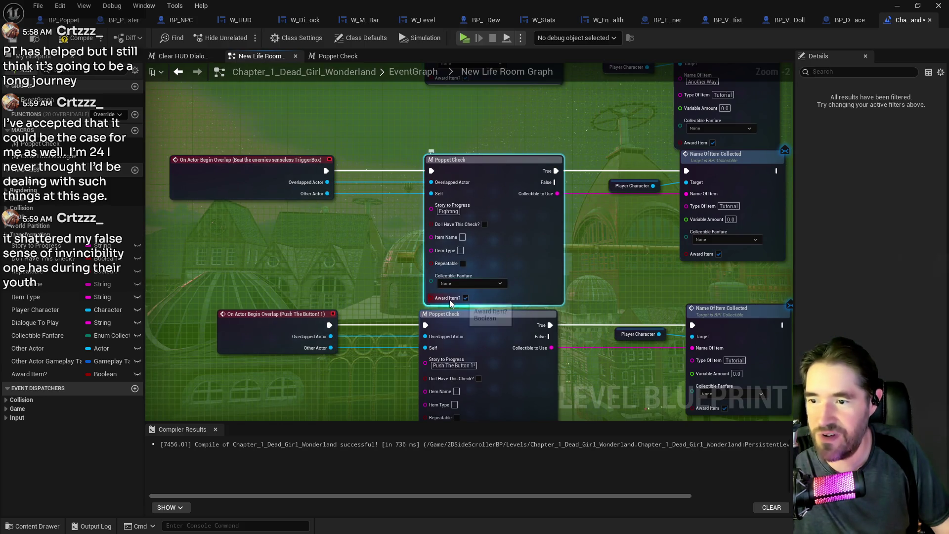
Tick Award Item? on the Should Visit Tinka and Hey Tinka Poppet Checks, then save the level blueprint
scroll(449, 299, "down", 2)
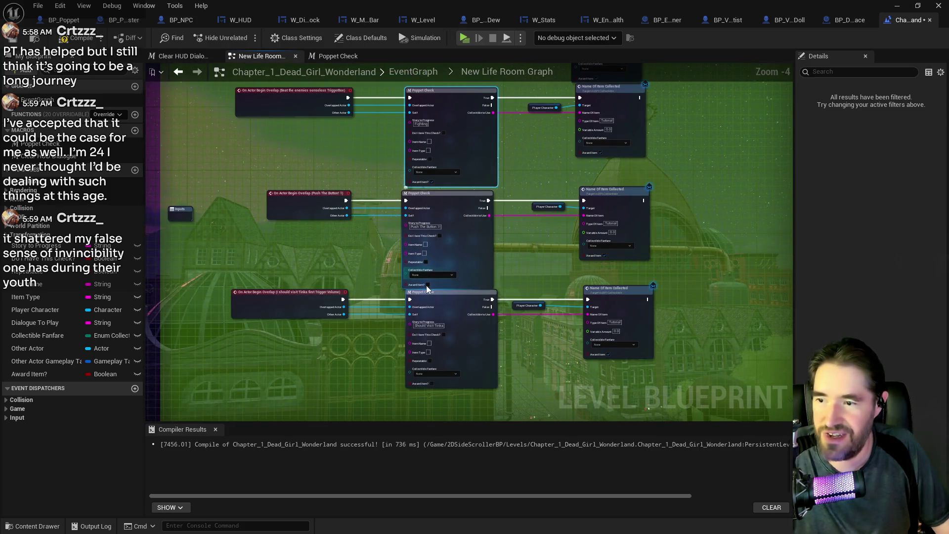
scroll(363, 336, "up", 3)
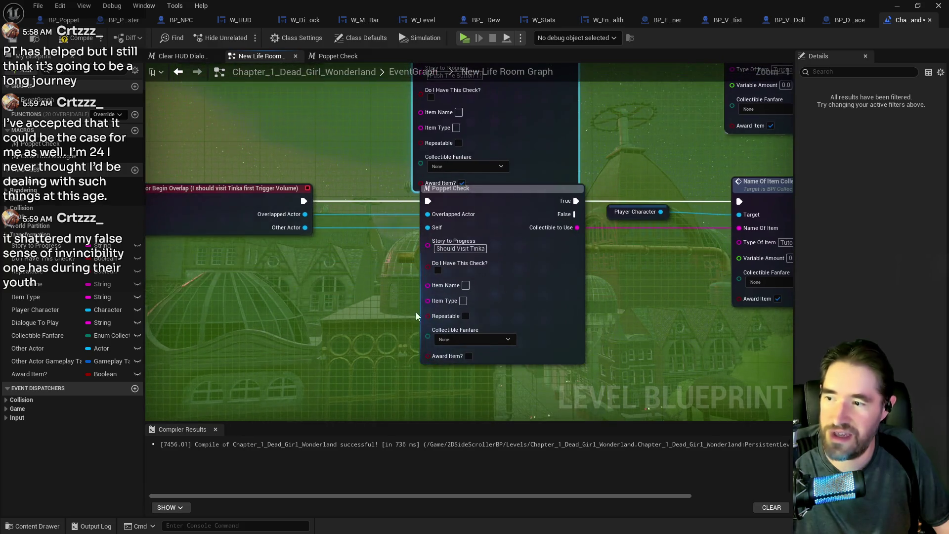
left_click(468, 356)
scroll(455, 393, "down", 2)
mouse_move(456, 393)
left_mouse_down()
mouse_move(458, 321)
mouse_move(523, 218)
left_mouse_up()
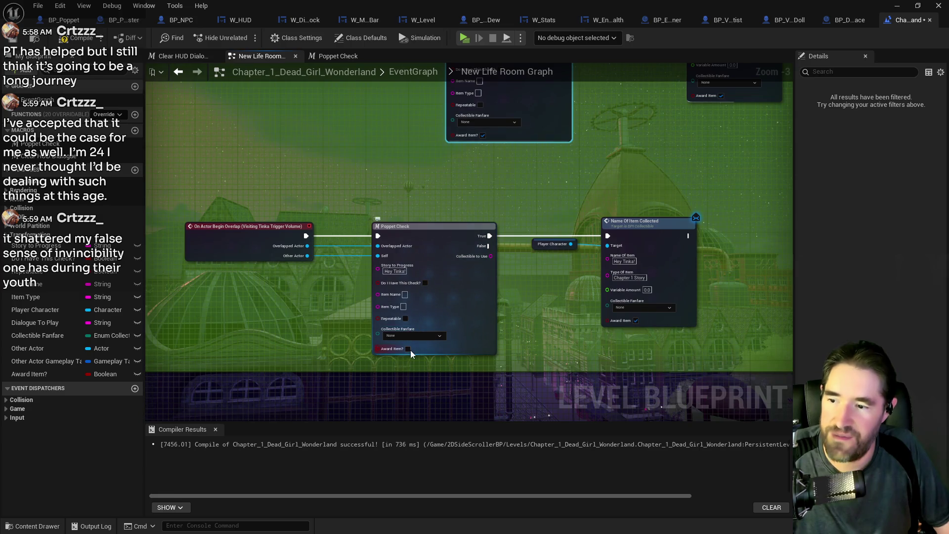
left_click(408, 349)
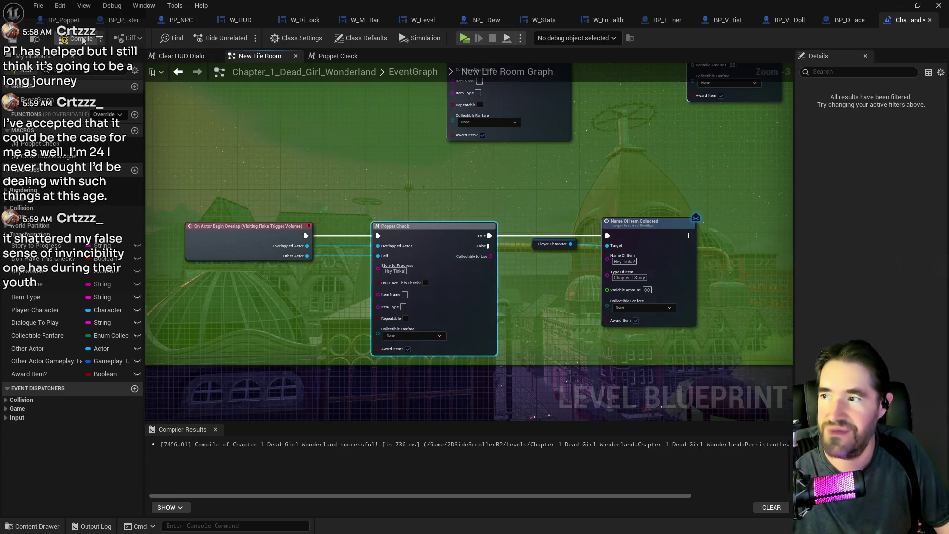
left_click(18, 44)
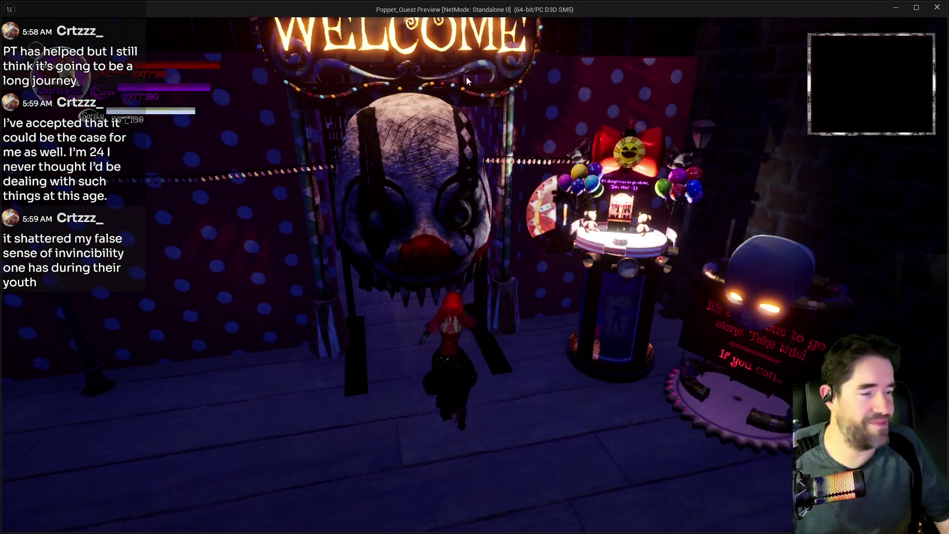
Run Poppet through the WELCOME gate toward the Whack booth, briefly checking the card inventory
left_click(566, 390)
key("w")
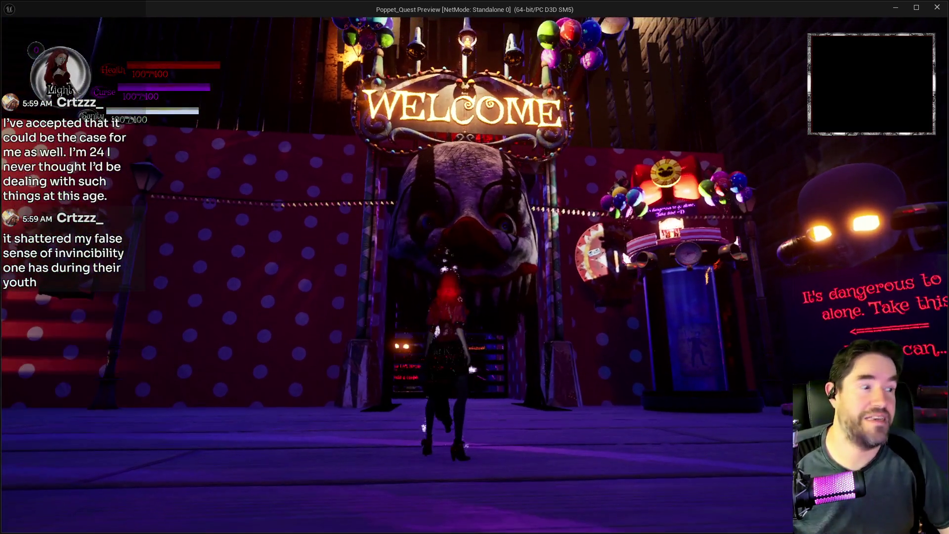
key("w")
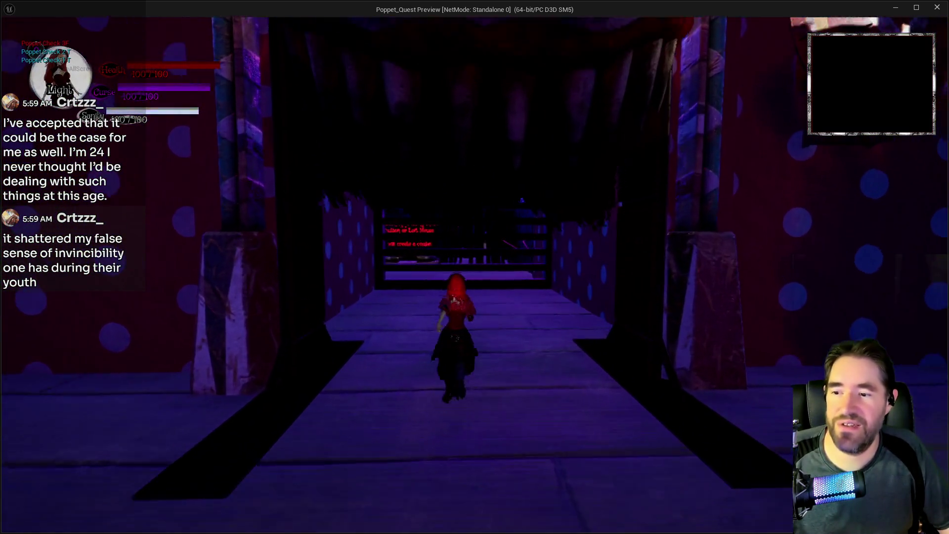
key("w")
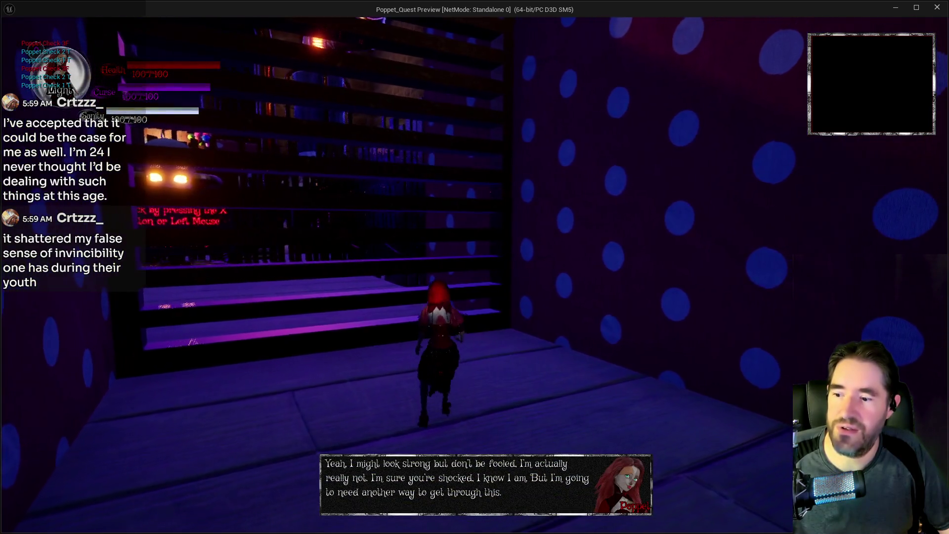
key("w")
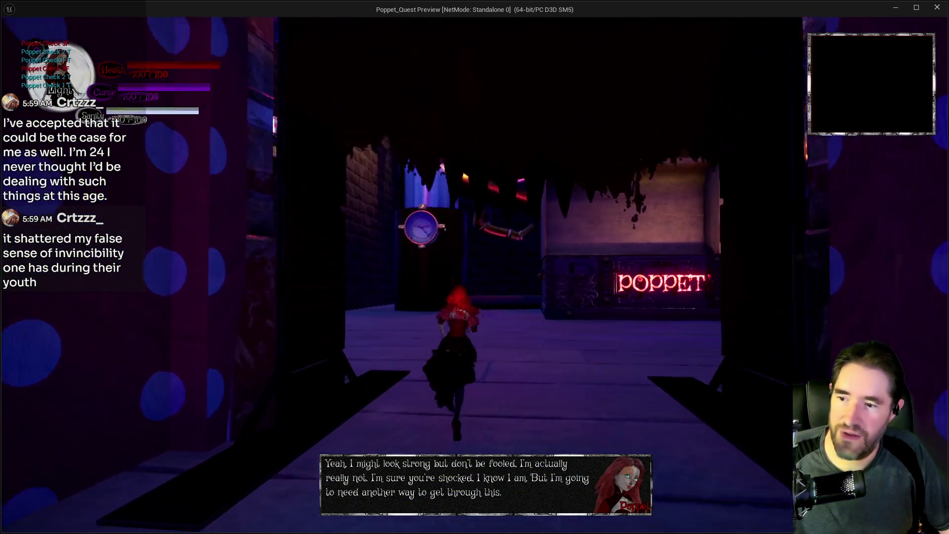
key("w")
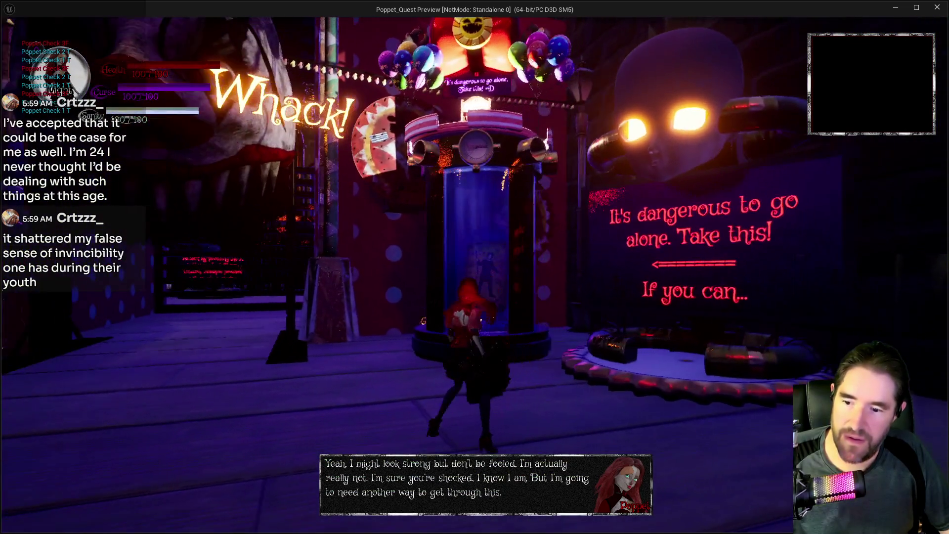
key("Tab")
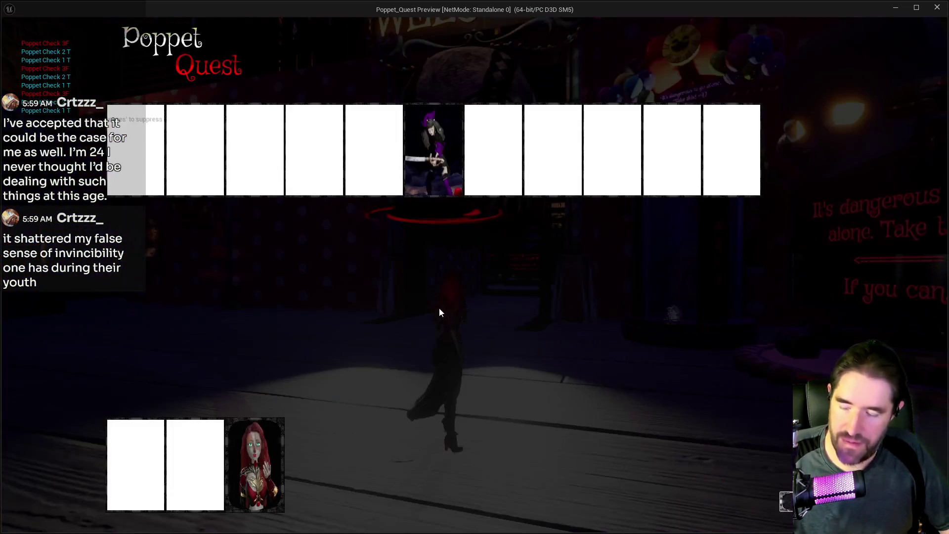
key("Tab")
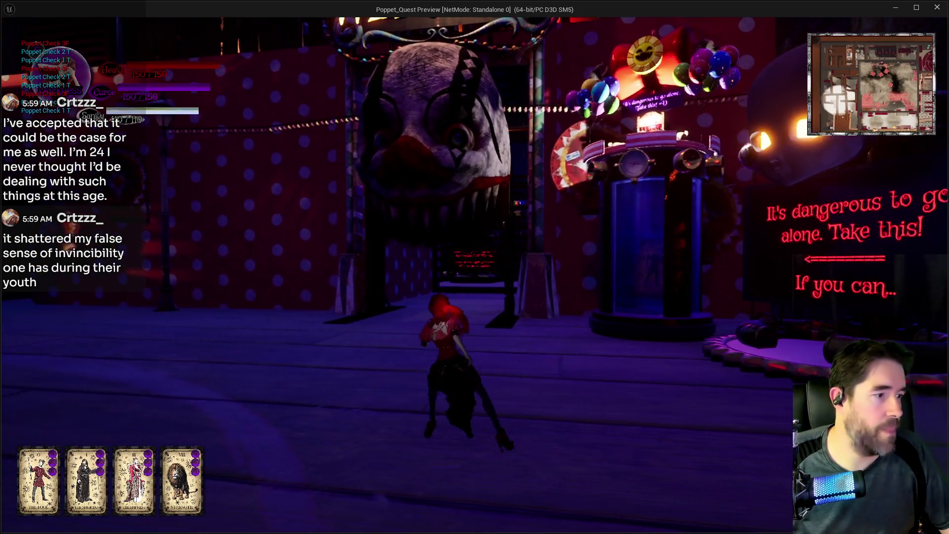
Run back through the clown-mouth doorway, up the stairs, and smash the shelf barrier
key("w")
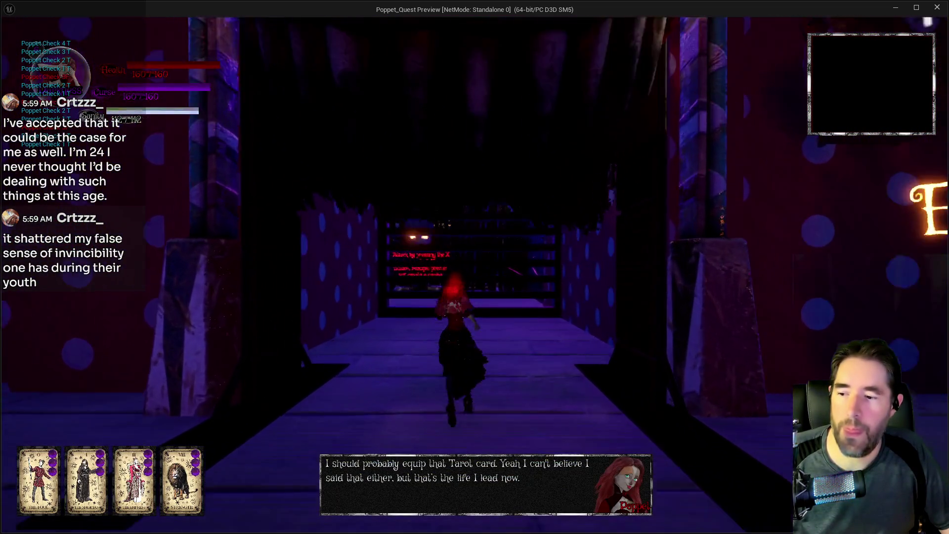
key("w")
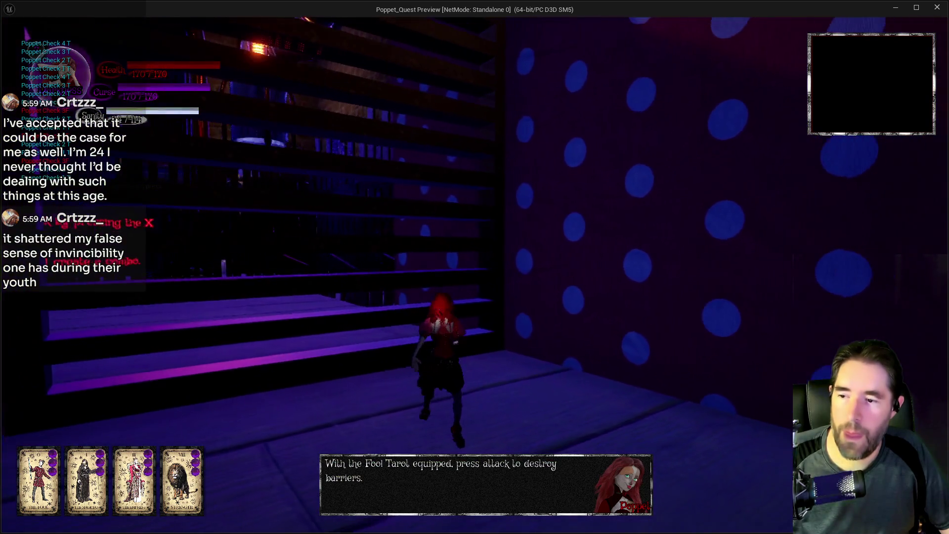
key("w")
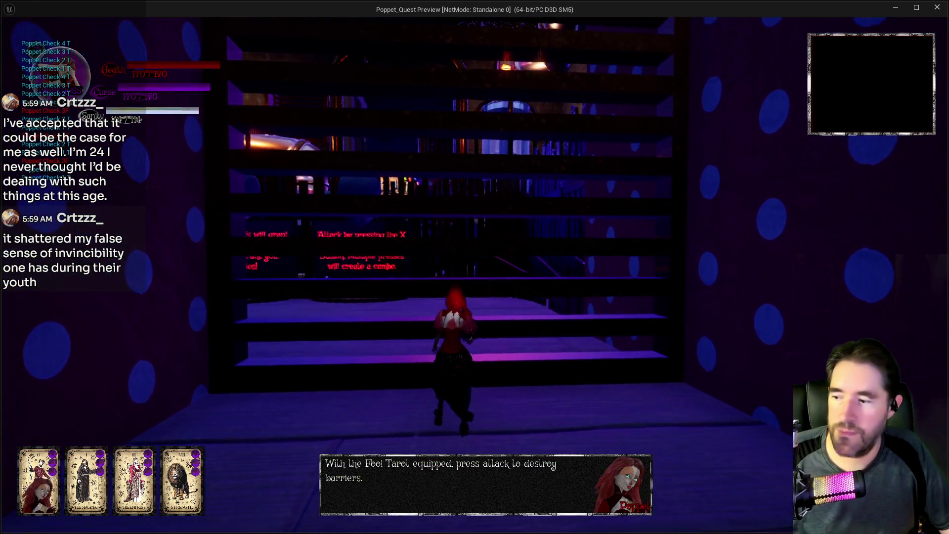
key("w")
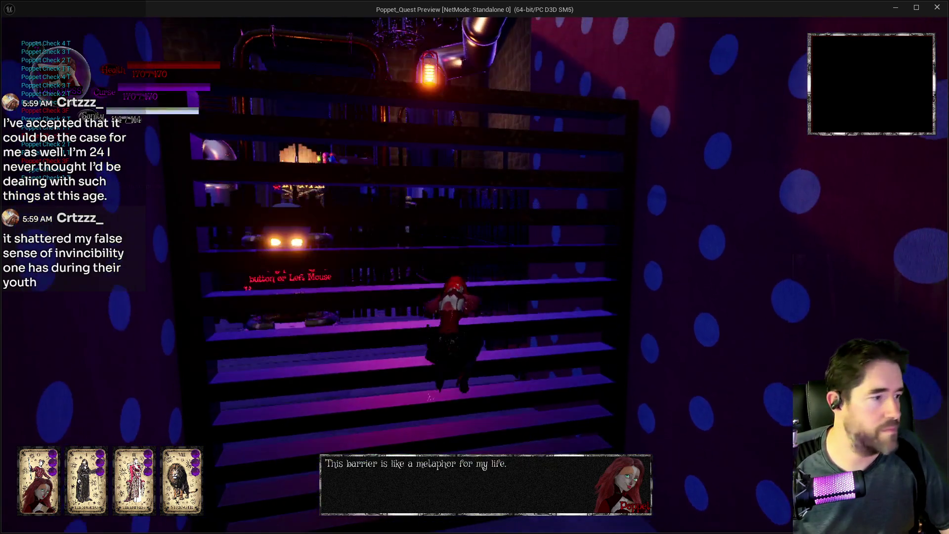
key("w")
left_click(474, 266)
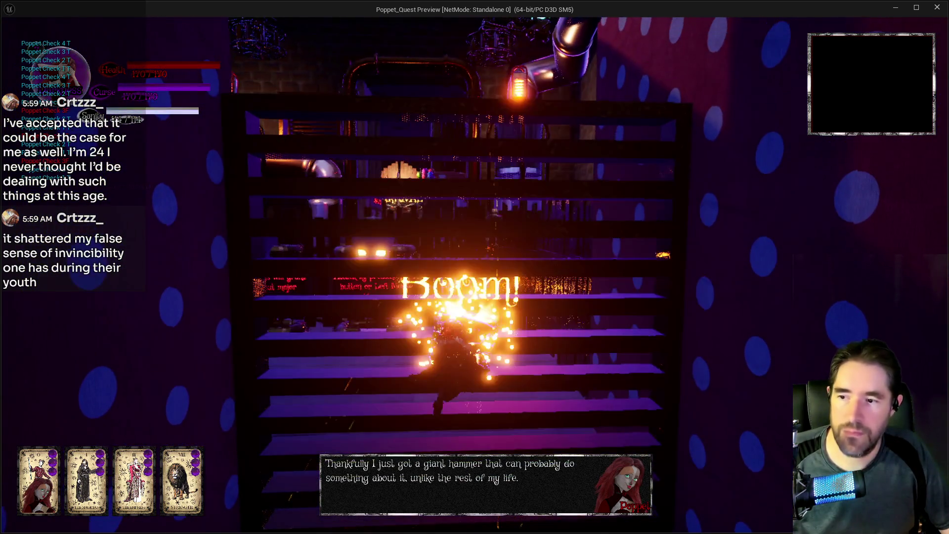
key("w")
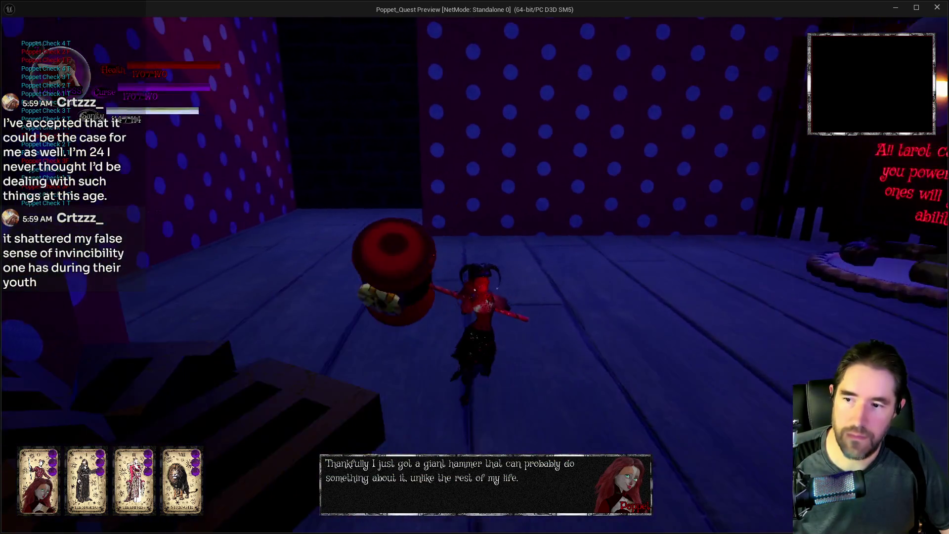
Move along the polka-dot wall, smash the obstacle, and run down the purple pipe corridor
key("w")
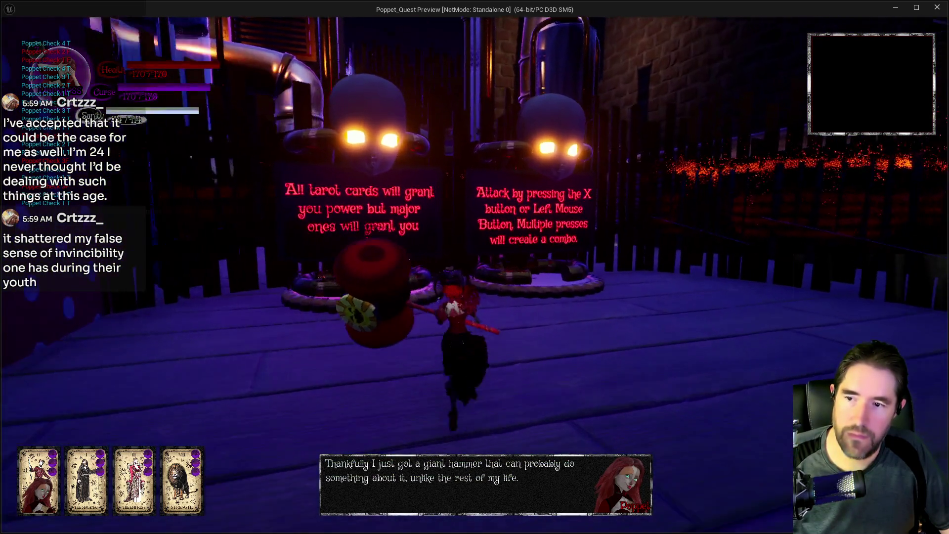
key("w")
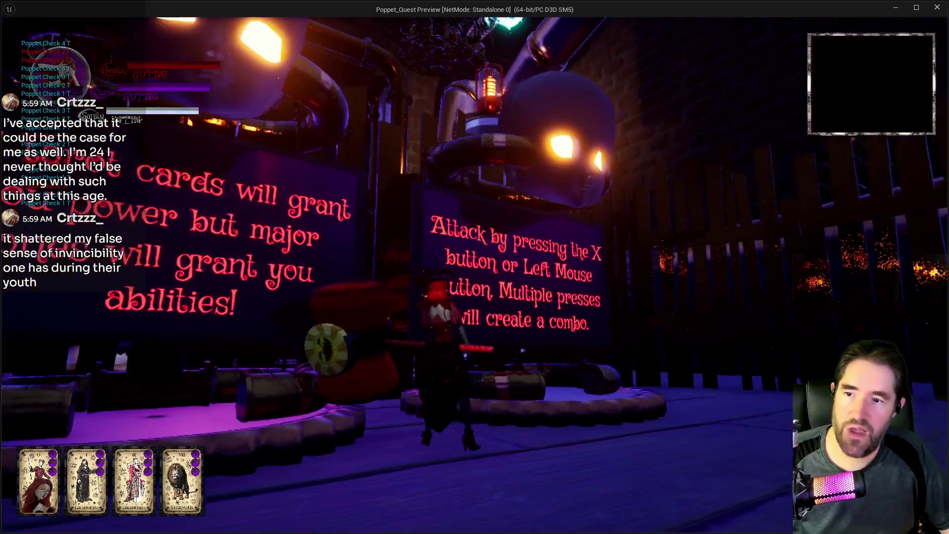
key("a")
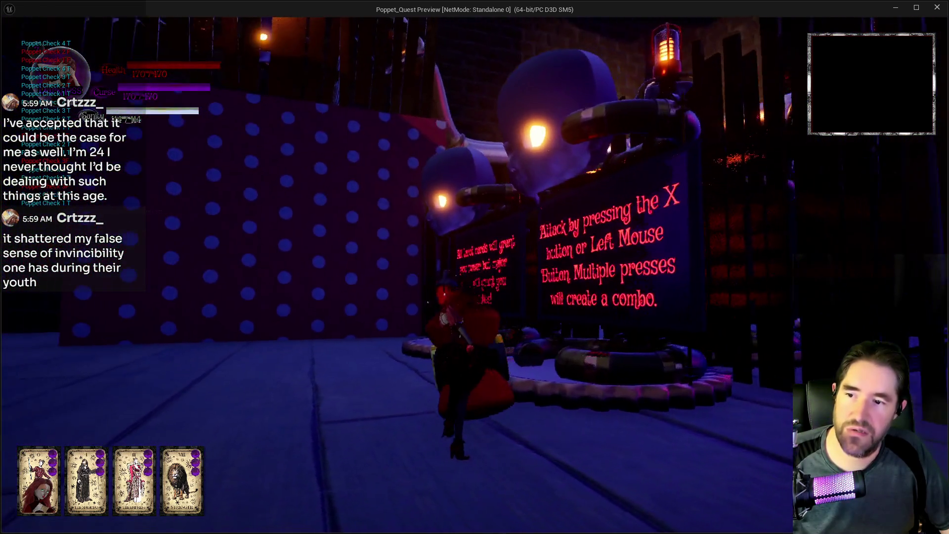
key("a")
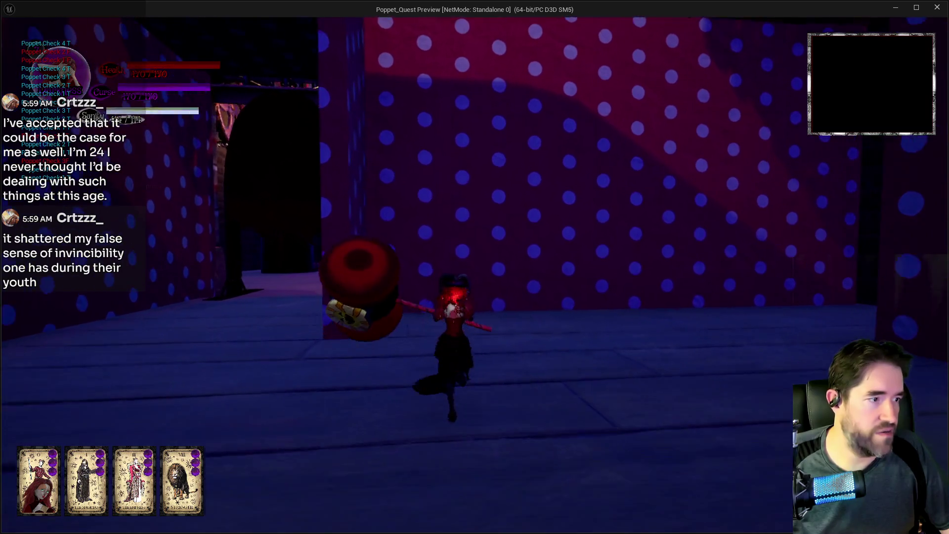
key("a")
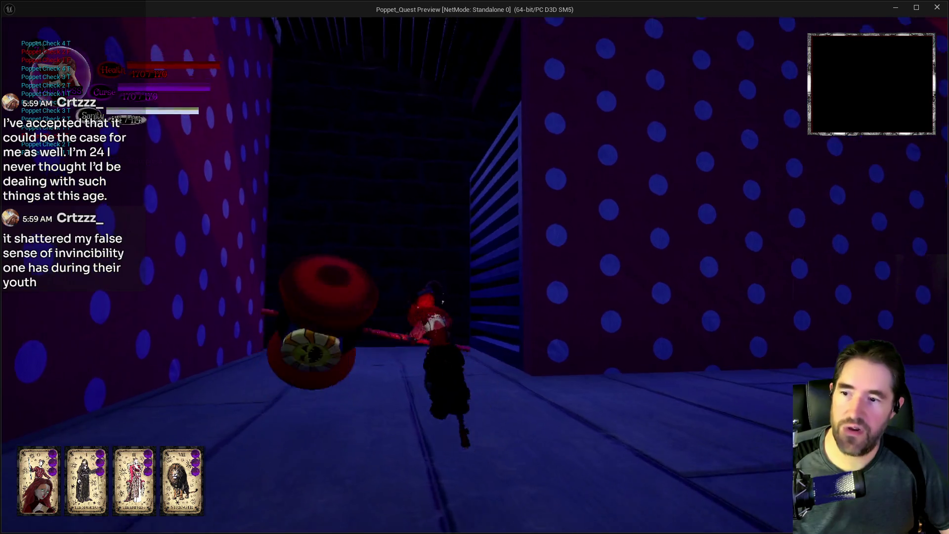
left_click(474, 267)
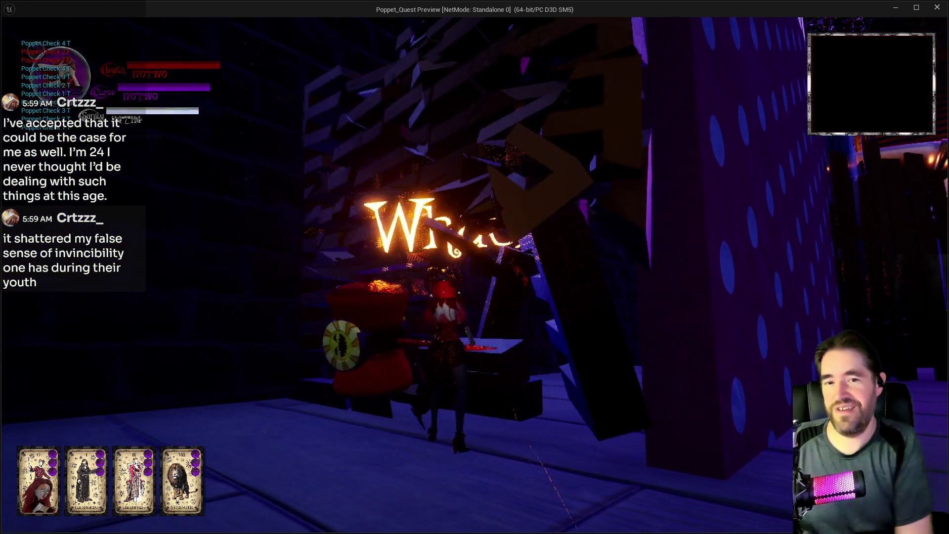
key("w")
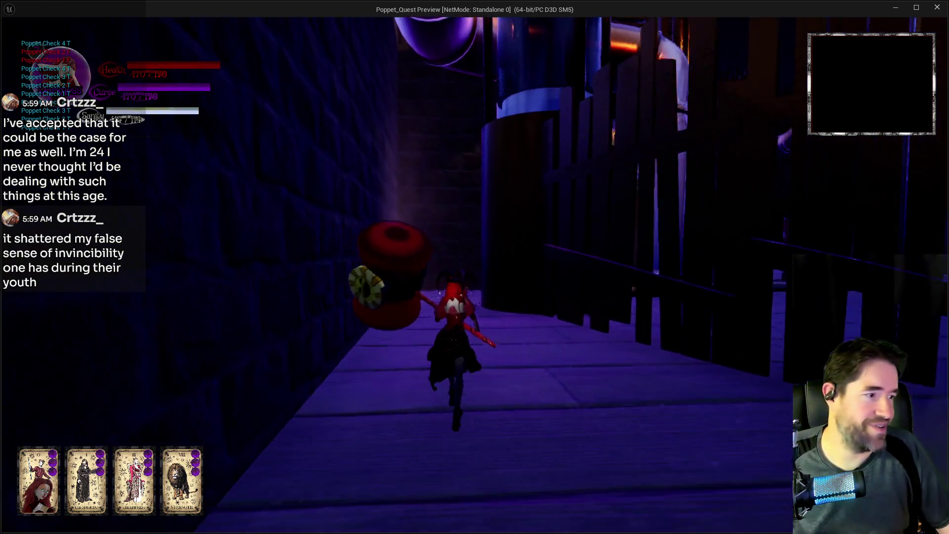
key("w")
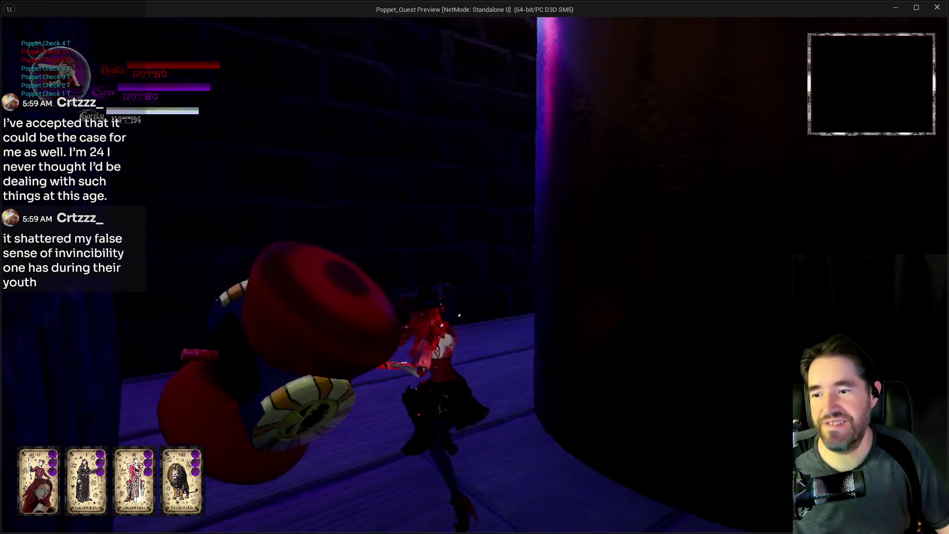
Run across the wooden walkway and pipe, smashing crates by the red drum, up to the POPPET chest
key("w")
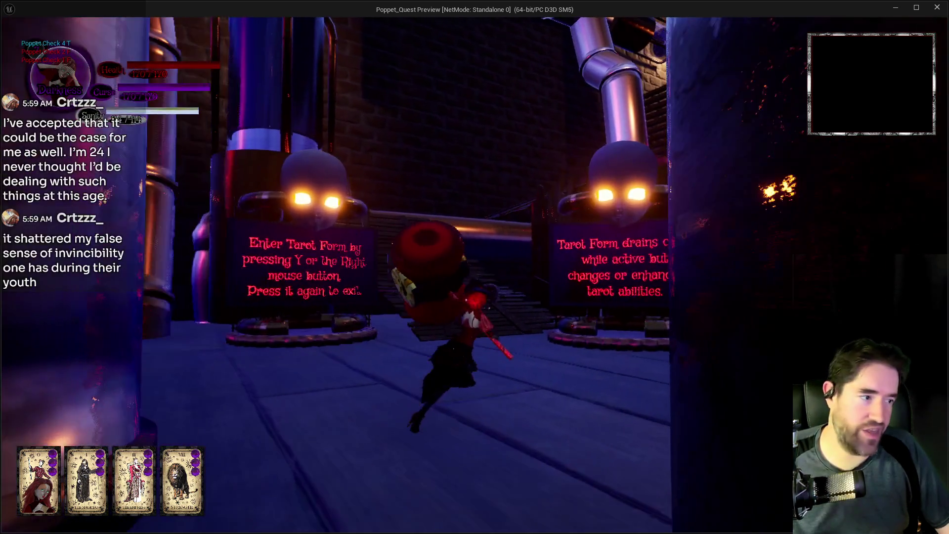
key("w")
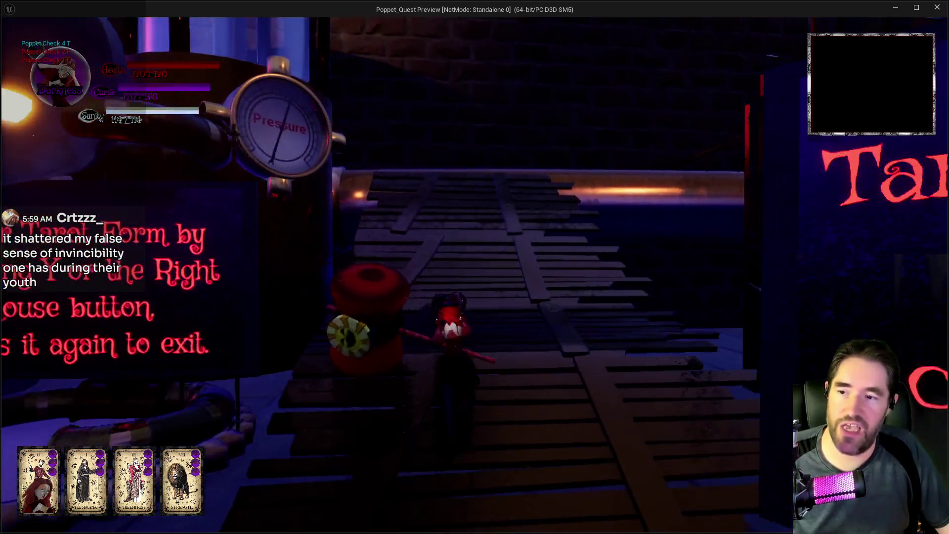
key("w")
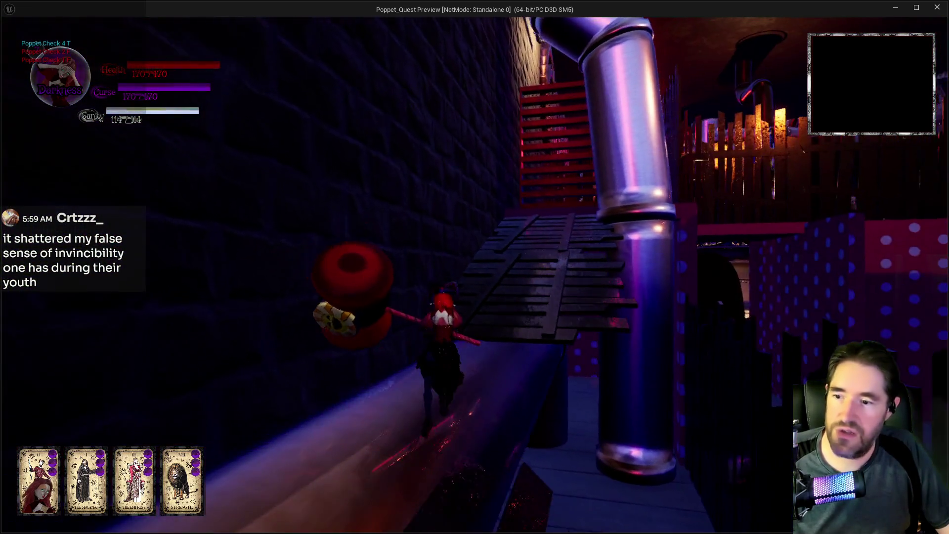
key("w")
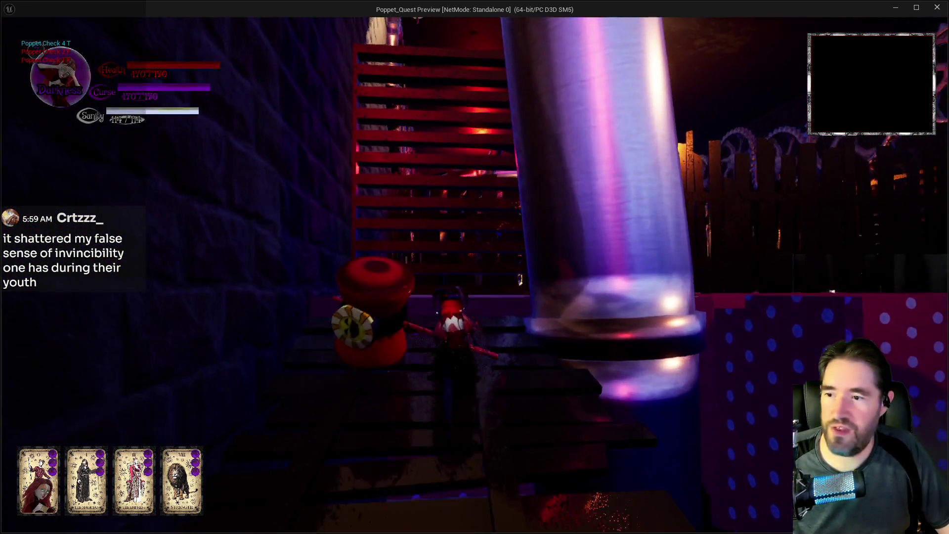
key("w")
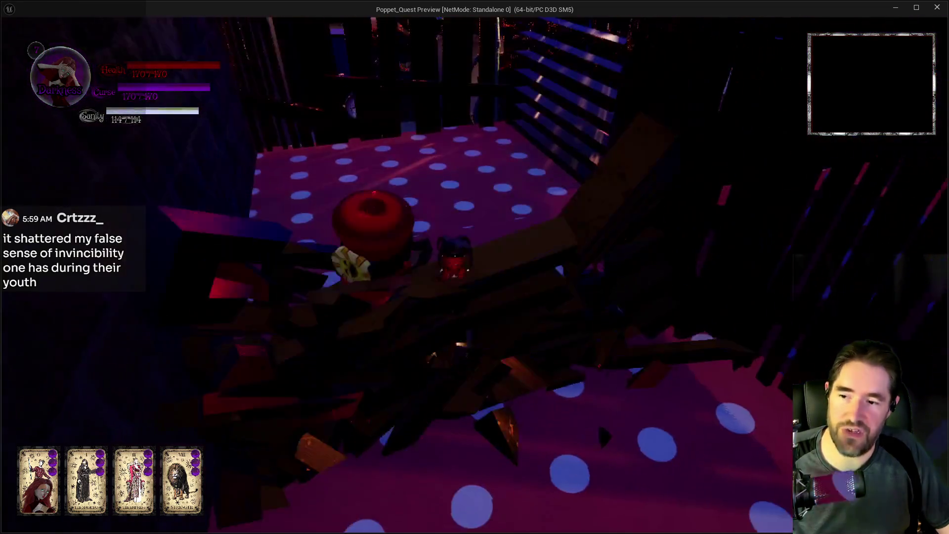
key("w")
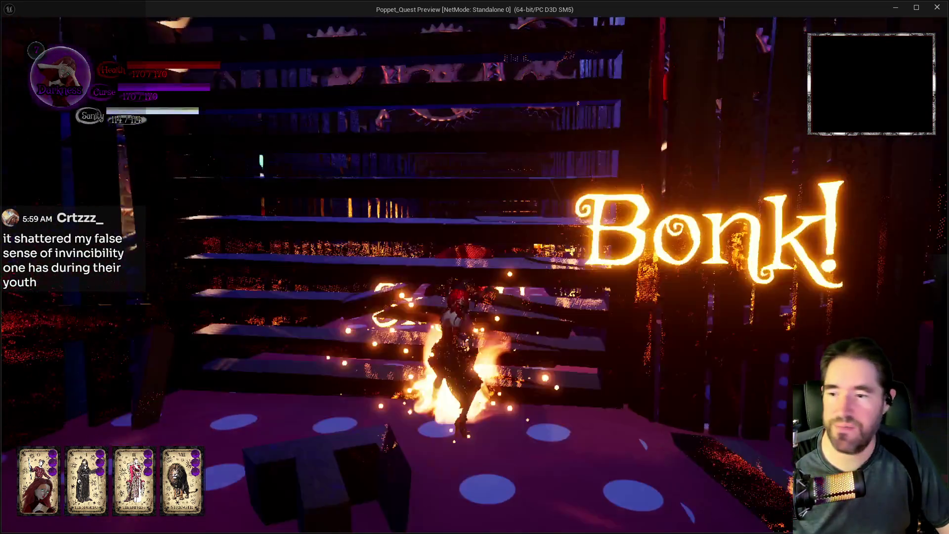
key("w")
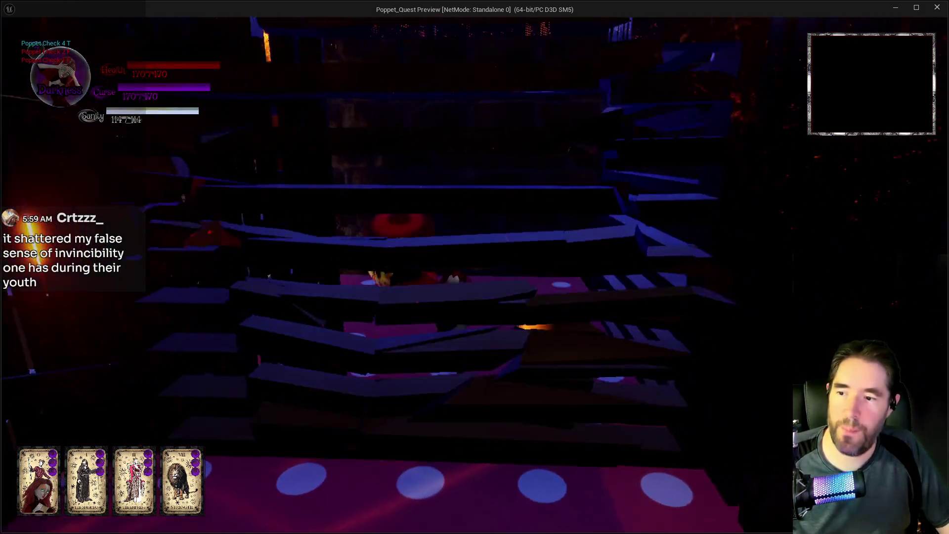
key("w")
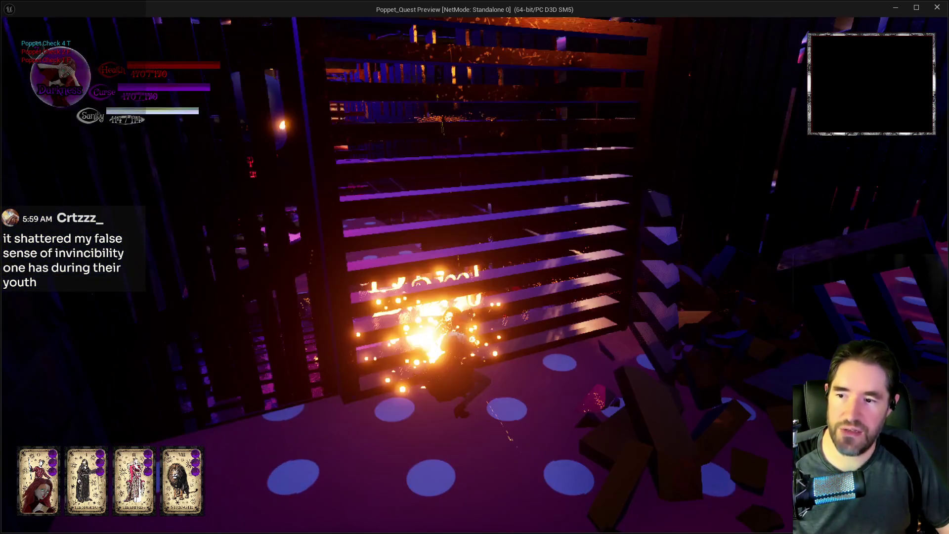
key("w")
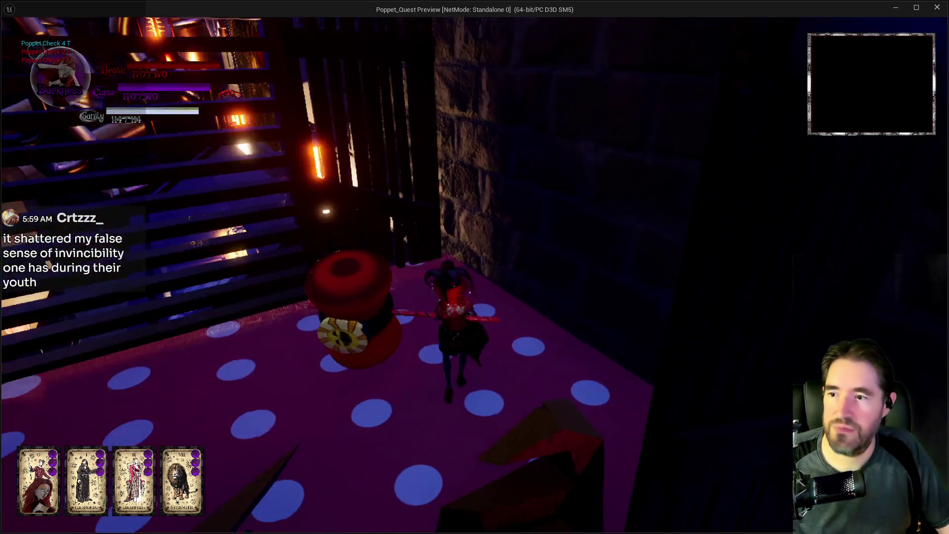
key("w")
key("w")
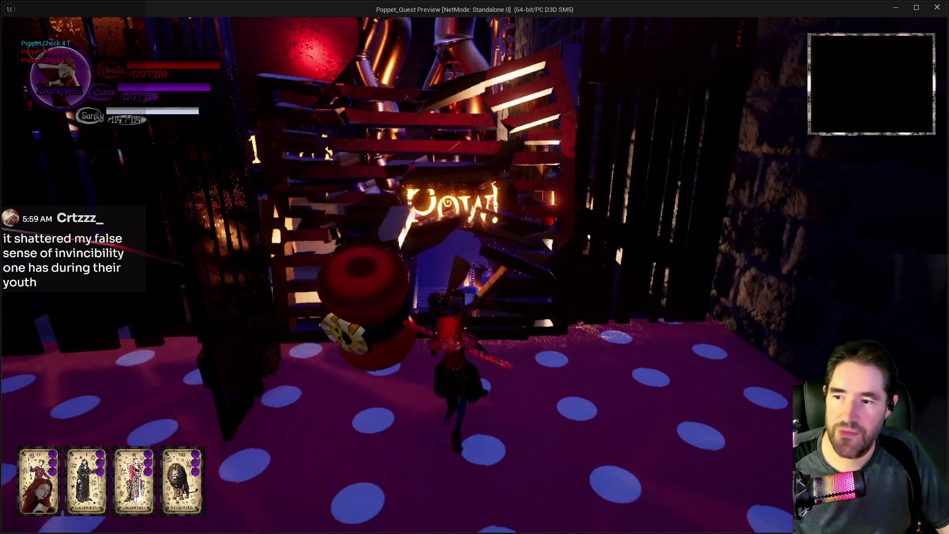
key("w")
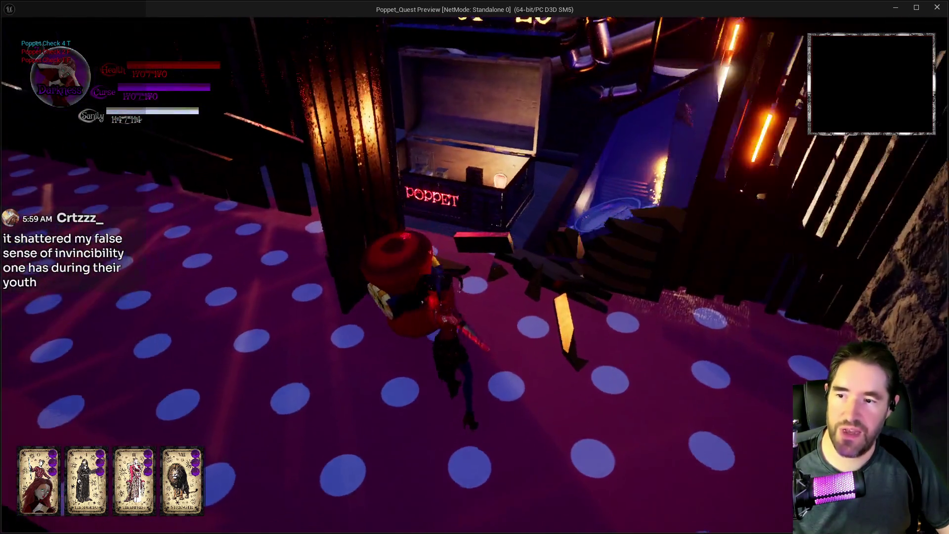
key("w")
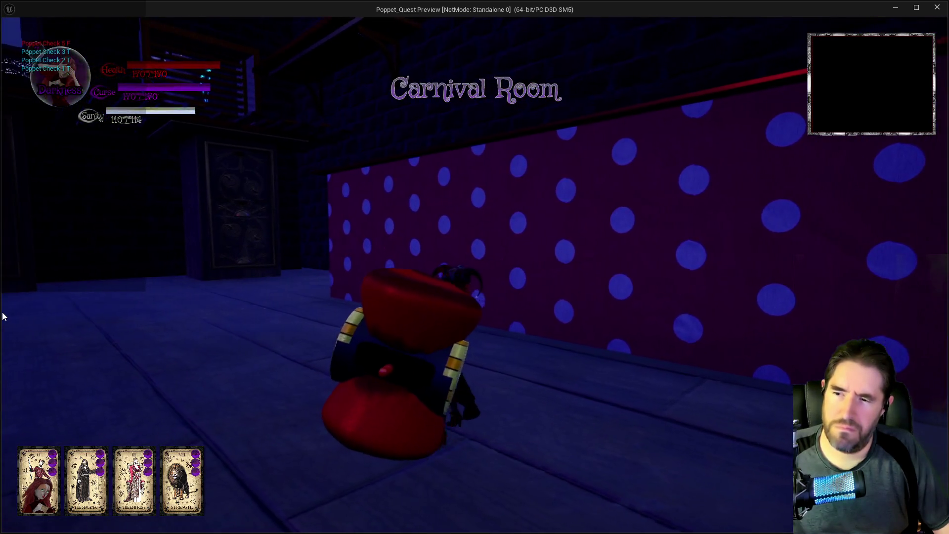
Stop the game preview with Escape to return to the New Life Room graph
key("Escape")
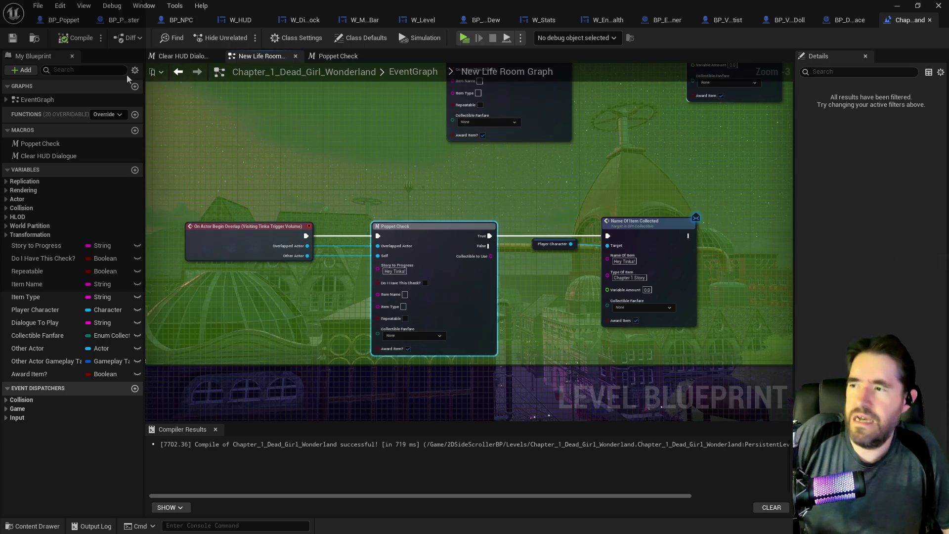
Pan BP_Poppet's Item Collected Graph from the SET chain to the Switch on String outputs, then restore the window down
left_click(63, 20)
scroll(311, 264, "down", 4)
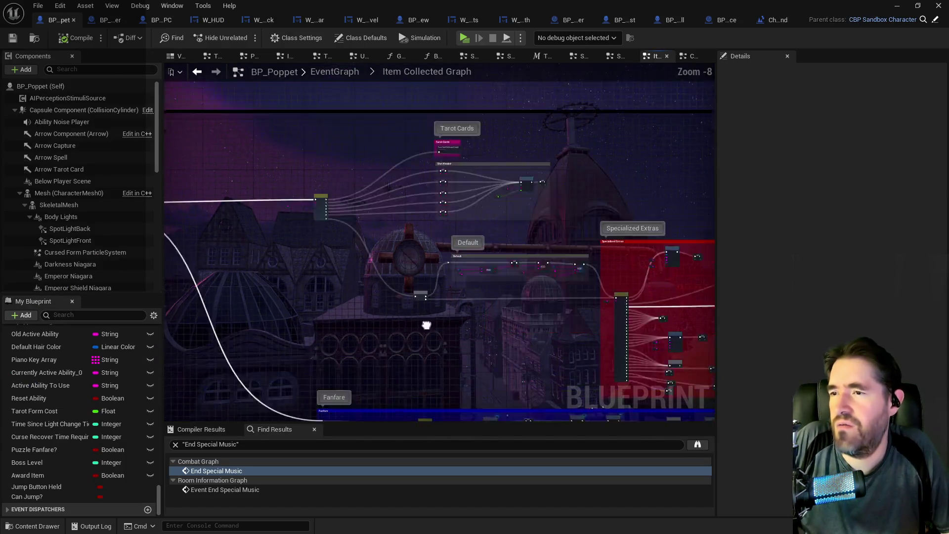
scroll(553, 281, "up", 4)
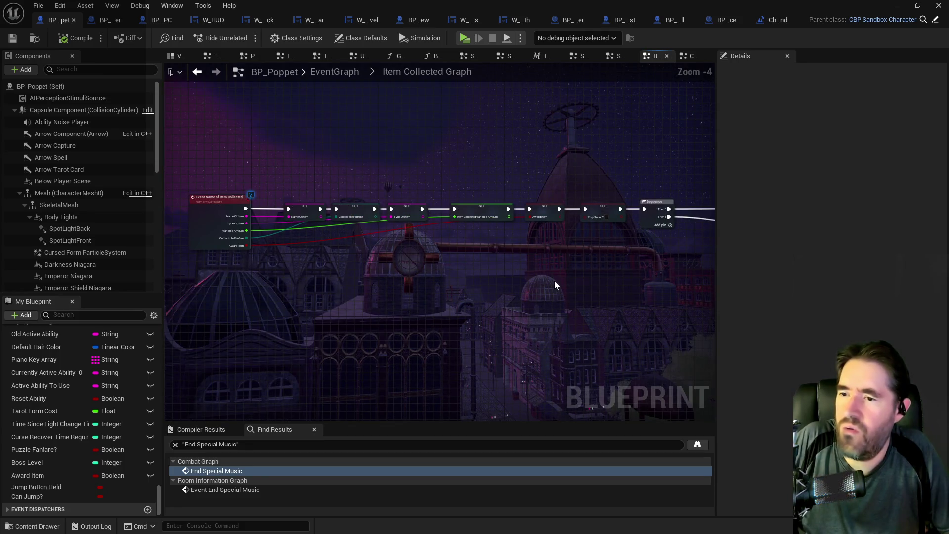
left_click_drag(663, 291, 535, 277)
scroll(536, 277, "up", 2)
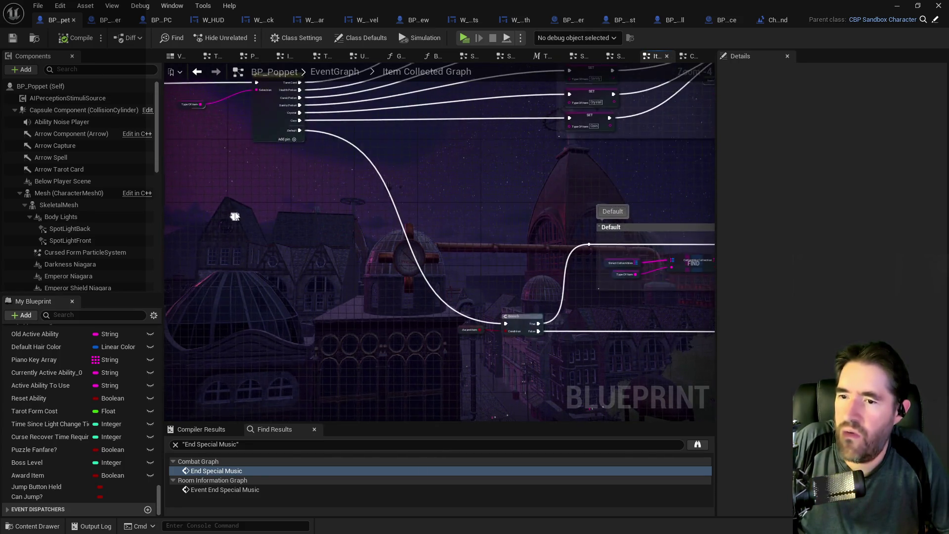
mouse_move(443, 363)
left_mouse_down()
mouse_move(387, 358)
mouse_move(368, 328)
left_mouse_up()
mouse_move(306, 297)
left_mouse_down()
mouse_move(421, 339)
mouse_move(349, 334)
mouse_move(469, 322)
left_mouse_up()
left_click_drag(537, 351, 373, 183)
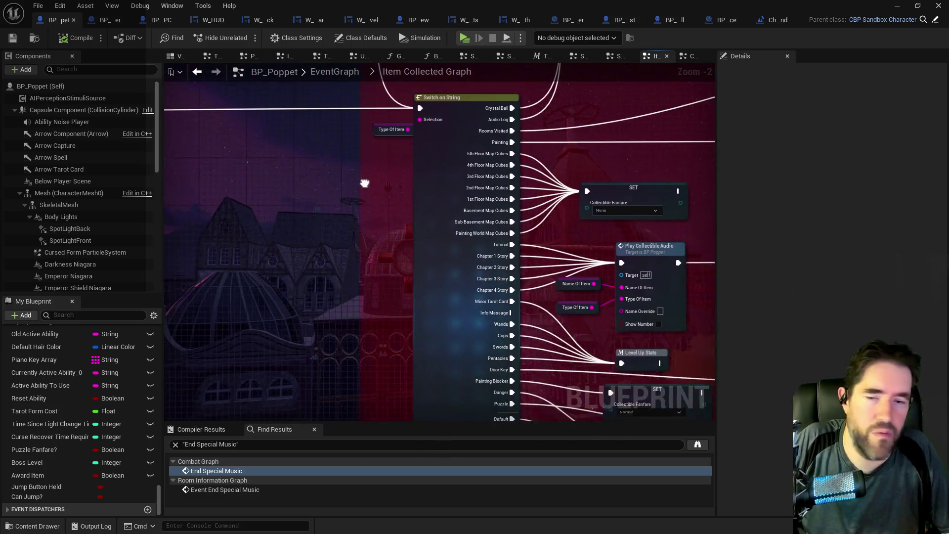
scroll(545, 377, "down", 1)
mouse_move(544, 377)
left_mouse_down()
mouse_move(484, 273)
mouse_move(483, 356)
left_mouse_up()
mouse_move(867, 7)
left_mouse_down()
mouse_move(866, 28)
mouse_move(948, 25)
left_mouse_up()
Focus BP_Door_34, fly into the gear room, and select the steam particle and Magician Room actor
key("f")
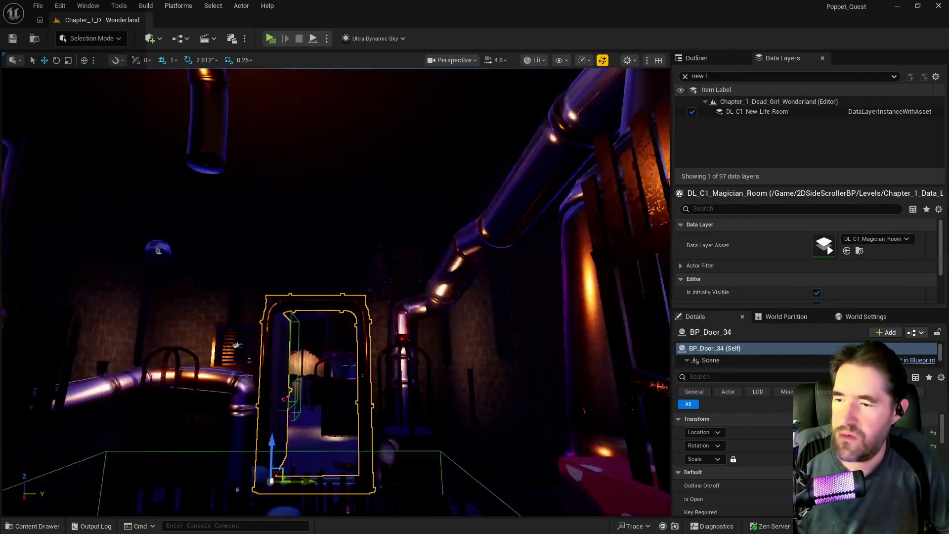
mouse_move(235, 345)
left_mouse_down()
mouse_move(228, 302)
mouse_move(208, 281)
mouse_move(193, 296)
mouse_move(212, 284)
mouse_move(198, 301)
left_mouse_up()
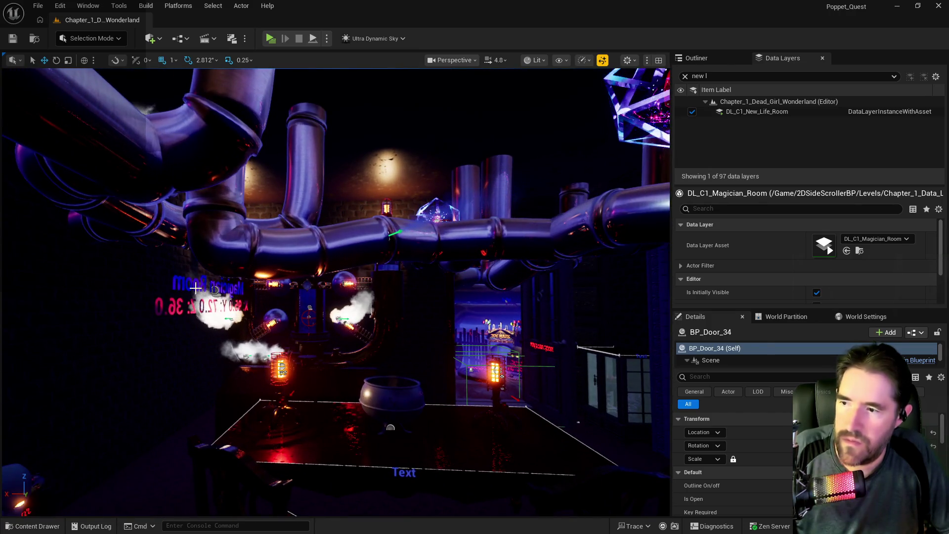
left_click(196, 288)
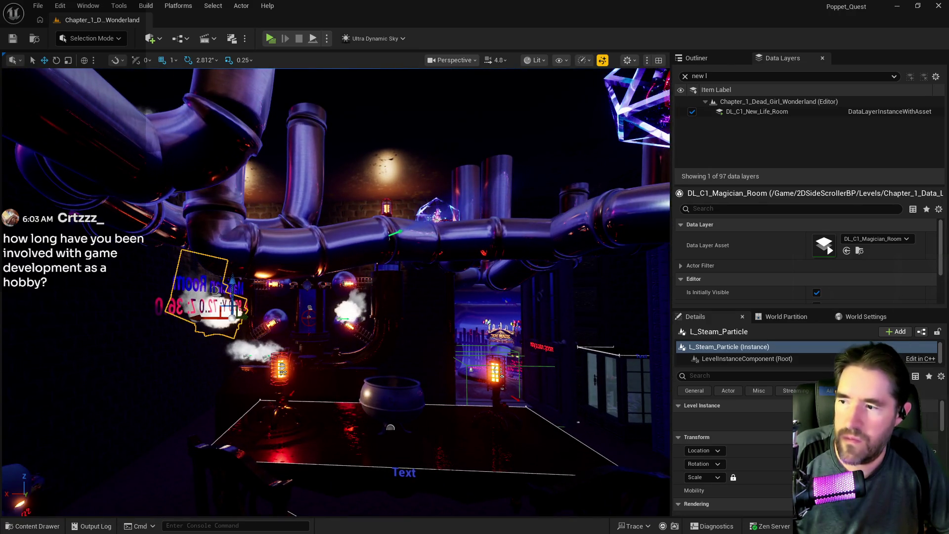
left_click(193, 282)
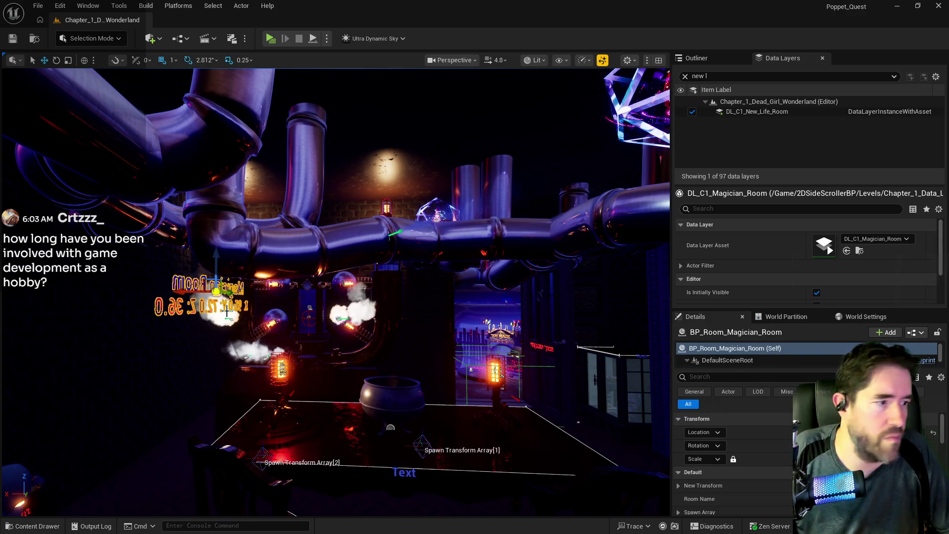
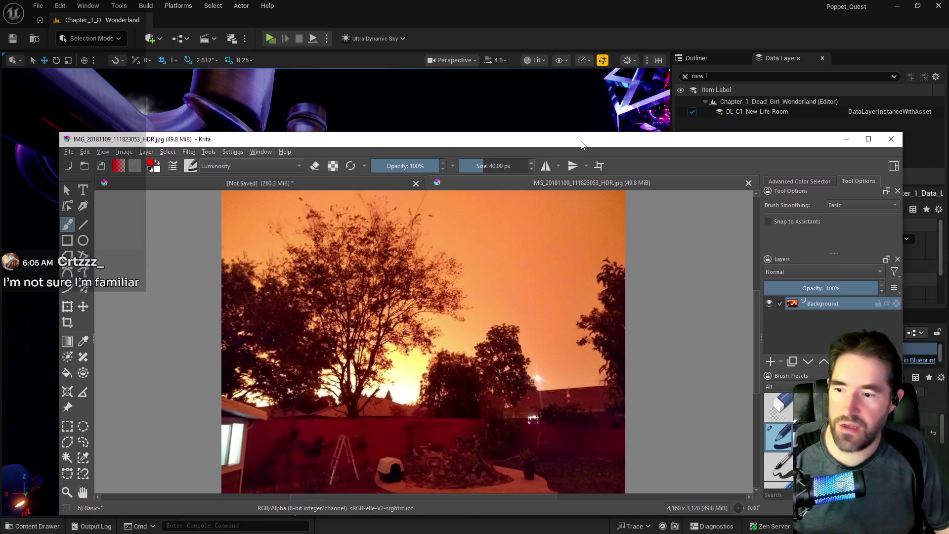
Zoom the Krita canvas out and back in to frame the orange-sky backyard photo
scroll(585, 237, "down", 1)
scroll(524, 434, "up", 1)
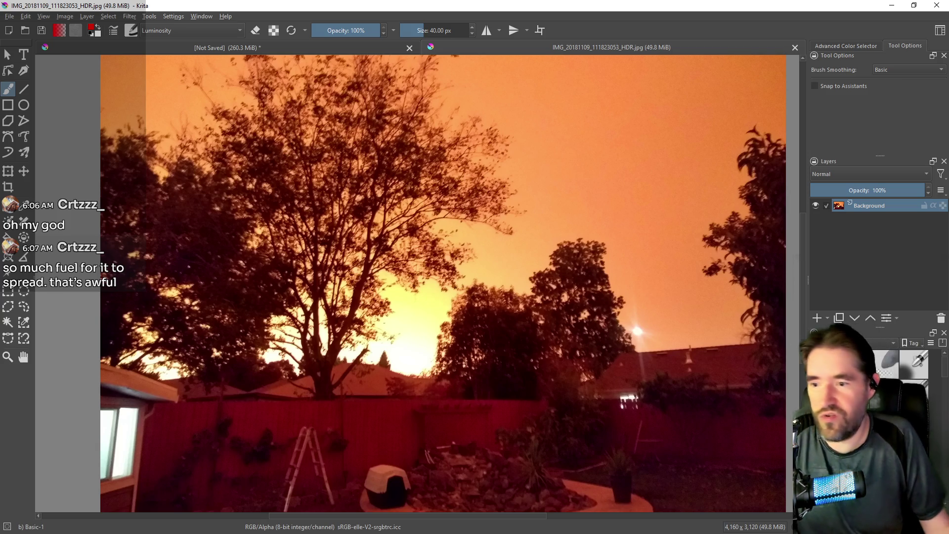
Adjust the photo zoom once more, then bring the Unreal Engine magician-room level forward
scroll(456, 317, "down", 2)
scroll(491, 324, "up", 1)
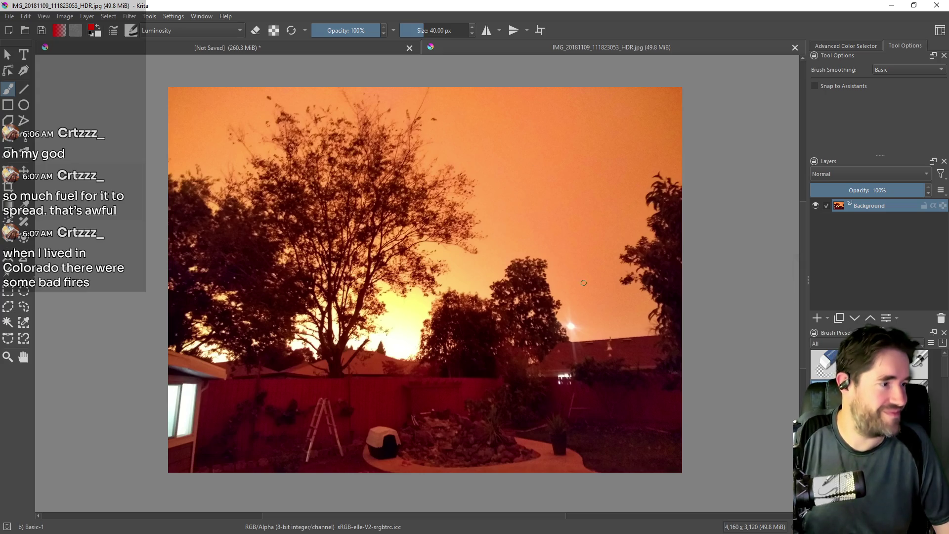
key("alt+Tab")
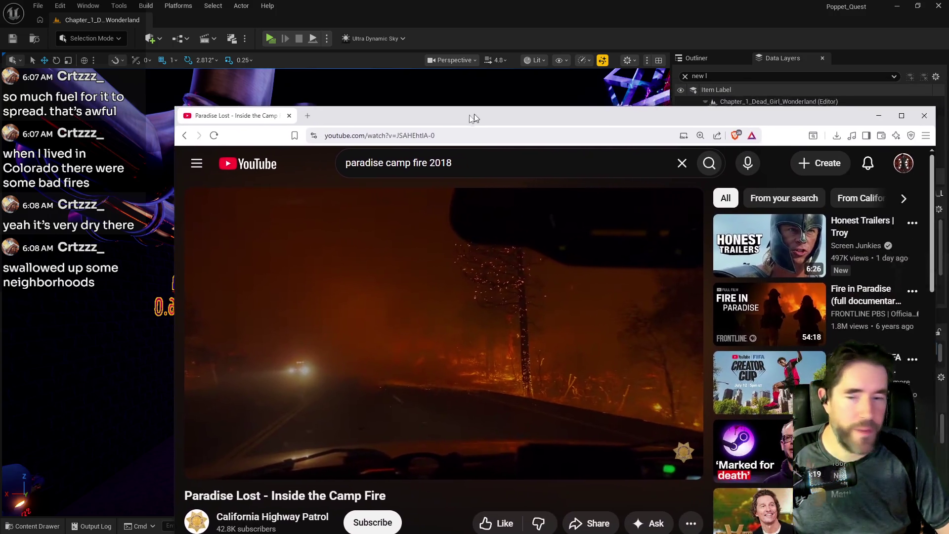
Maximize the browser and play the Camp Fire video full screen
left_click_drag(473, 113, 392, 103)
double_click(392, 103)
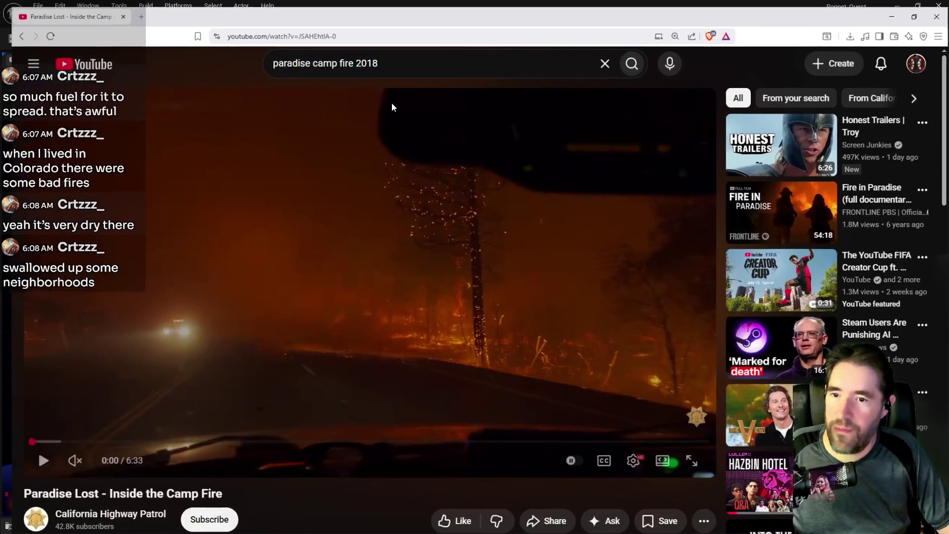
left_click(388, 284)
left_click(636, 392)
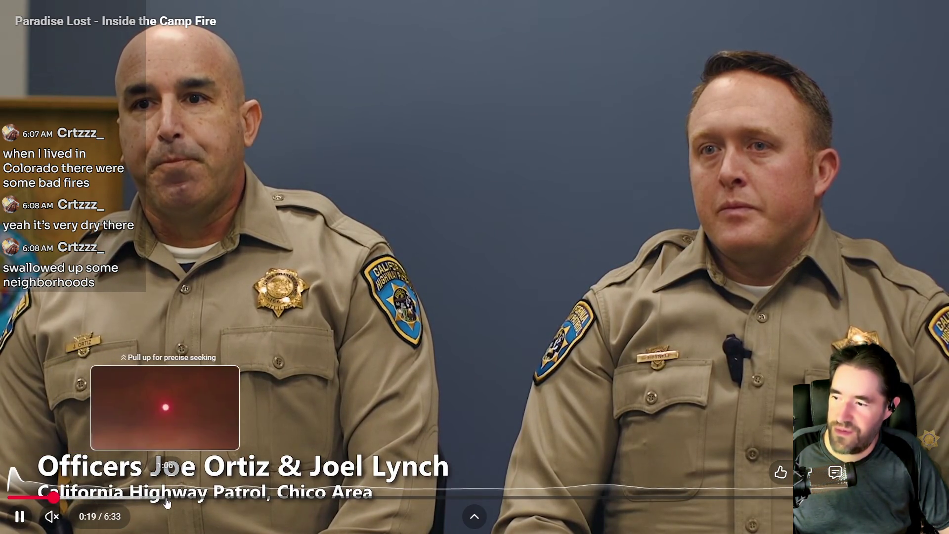
Skip the video ahead to the dashcam fire footage past two minutes
left_click(176, 498)
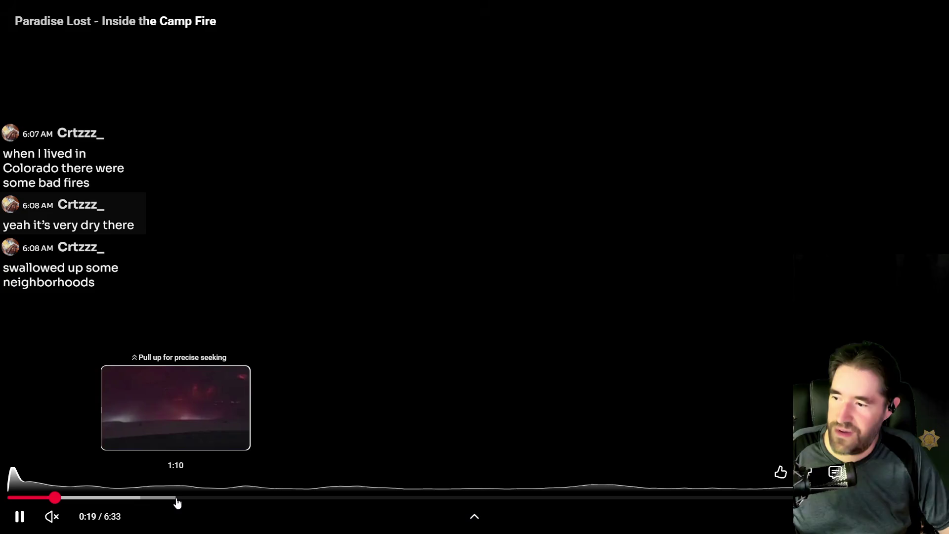
left_click_drag(176, 499, 230, 499)
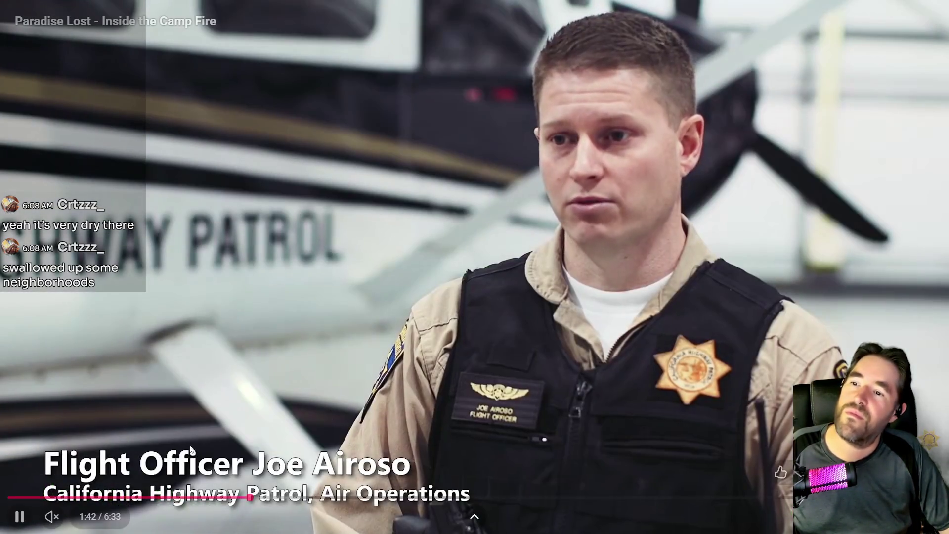
left_click(270, 498)
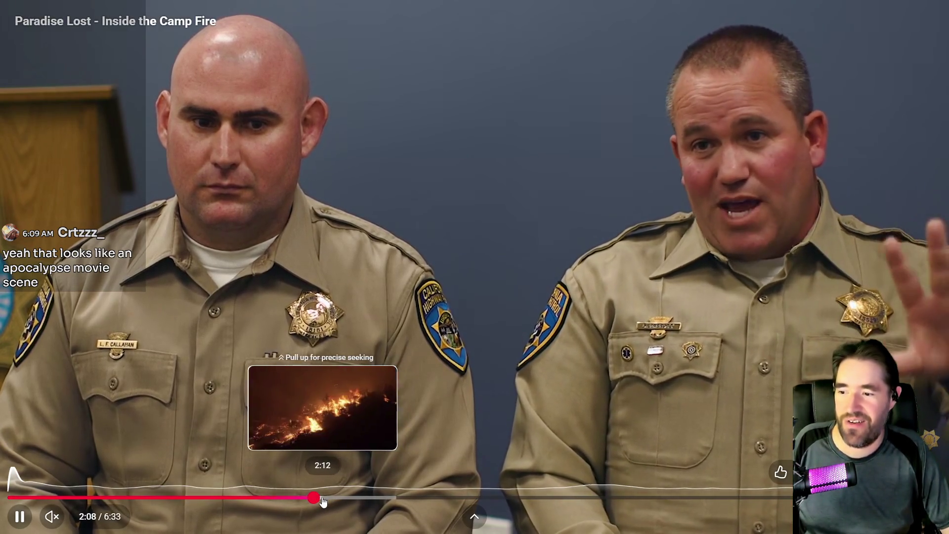
Skim the Camp Fire video from about 2:13 to around 5:01, then exit full screen
left_click(324, 502)
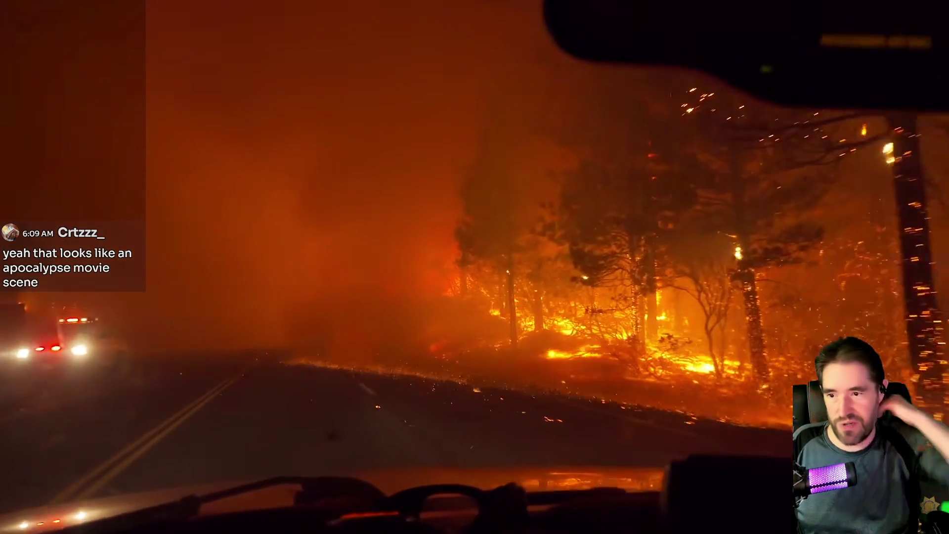
mouse_move(790, 302)
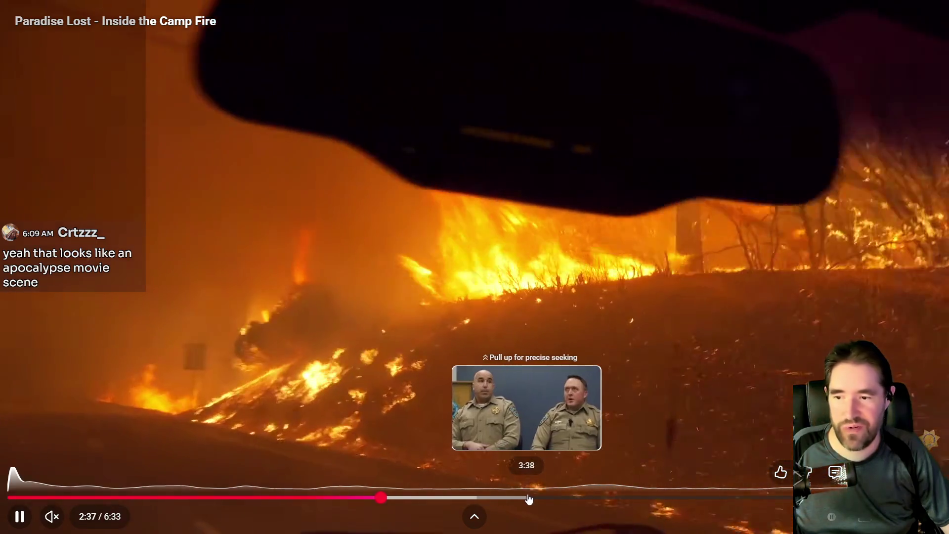
key("Right")
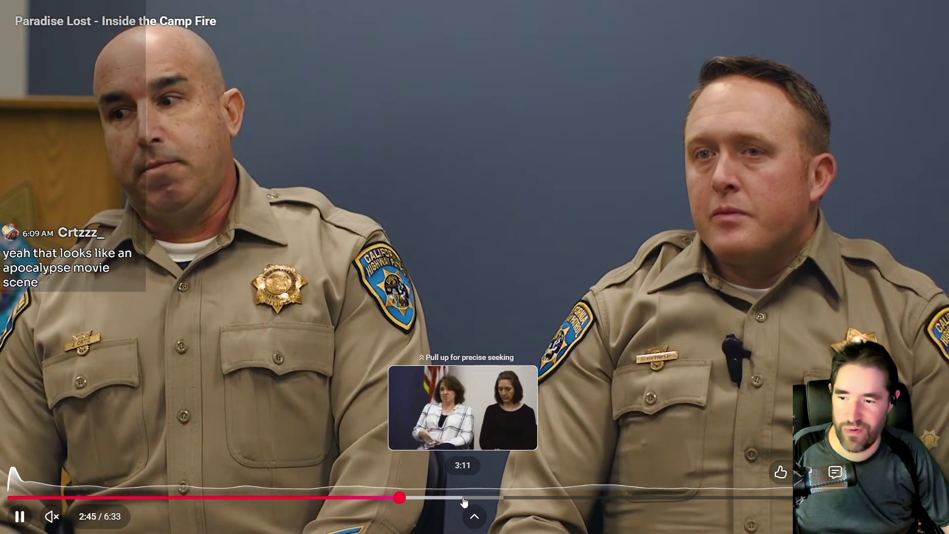
left_click(610, 498)
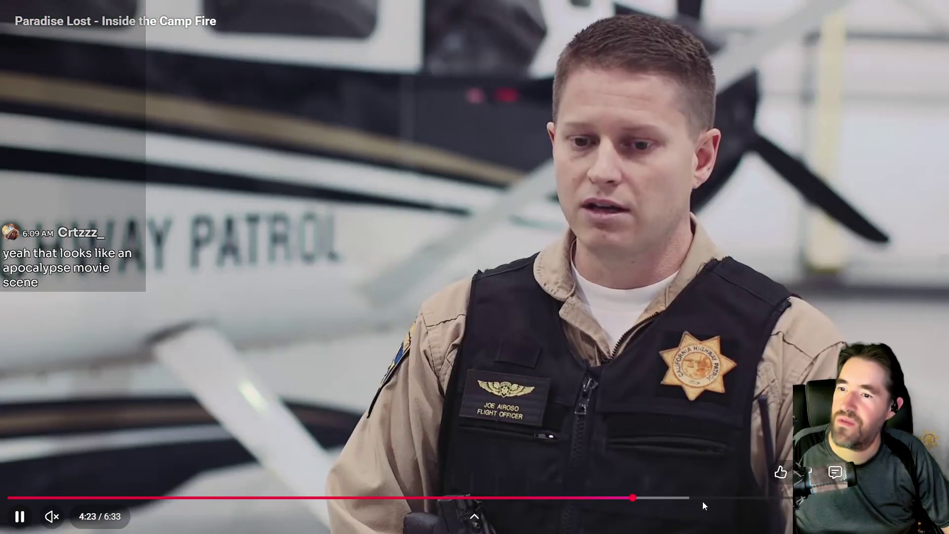
left_click(657, 498)
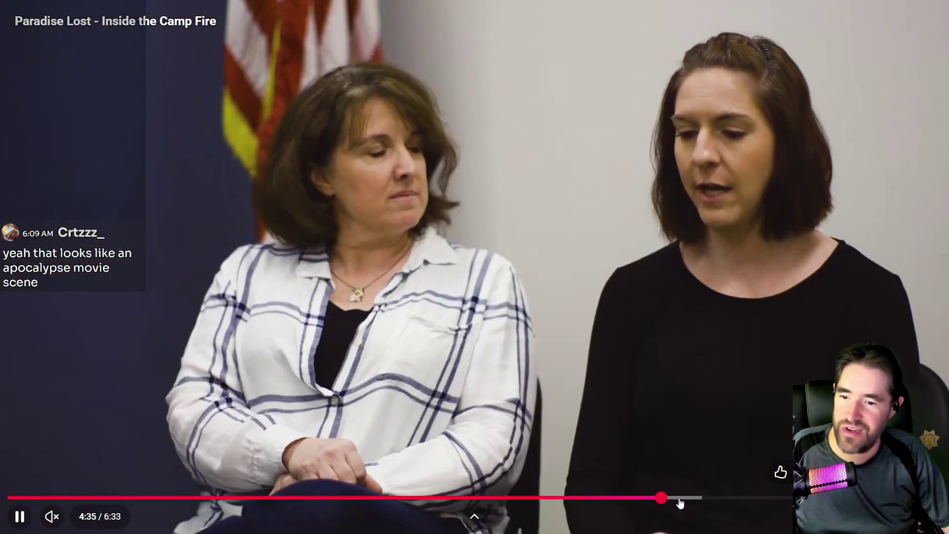
left_click(678, 498)
left_click_drag(684, 503, 895, 500)
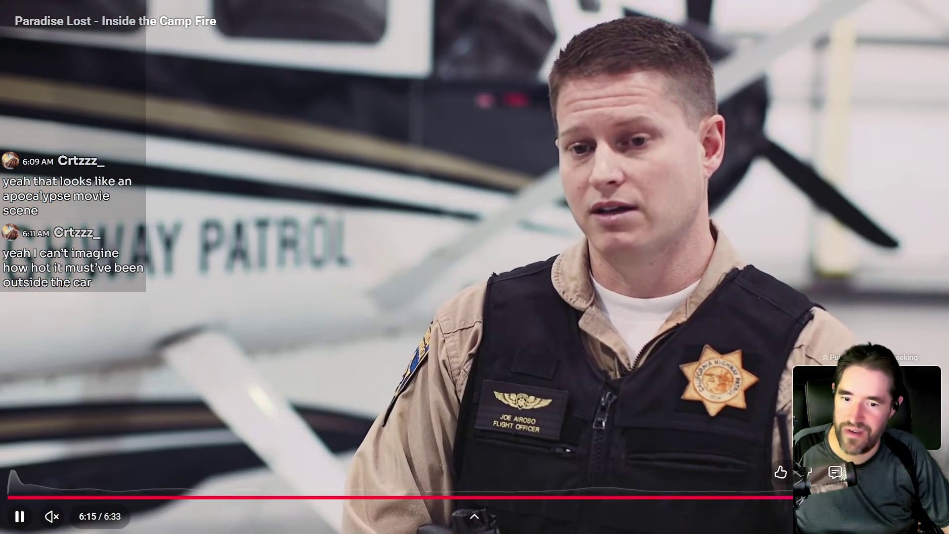
key("Escape")
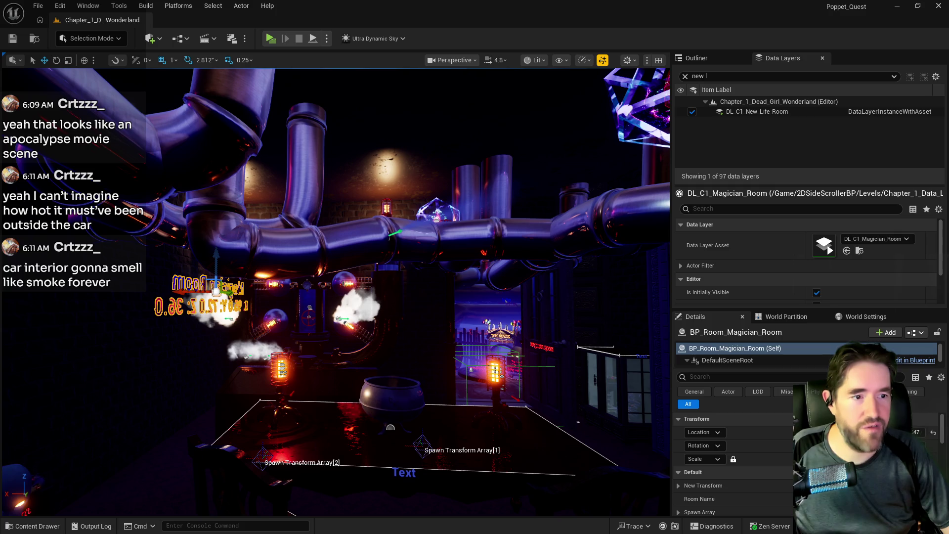
Watch the Camp Fire aftermath video full screen, then drag the YouTube results window back over Unreal
key("alt+Tab")
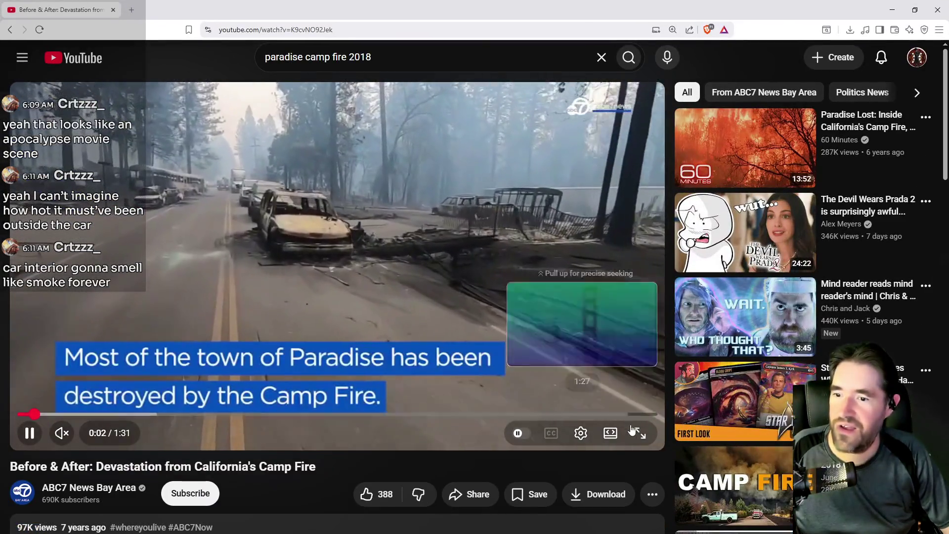
left_click(634, 430)
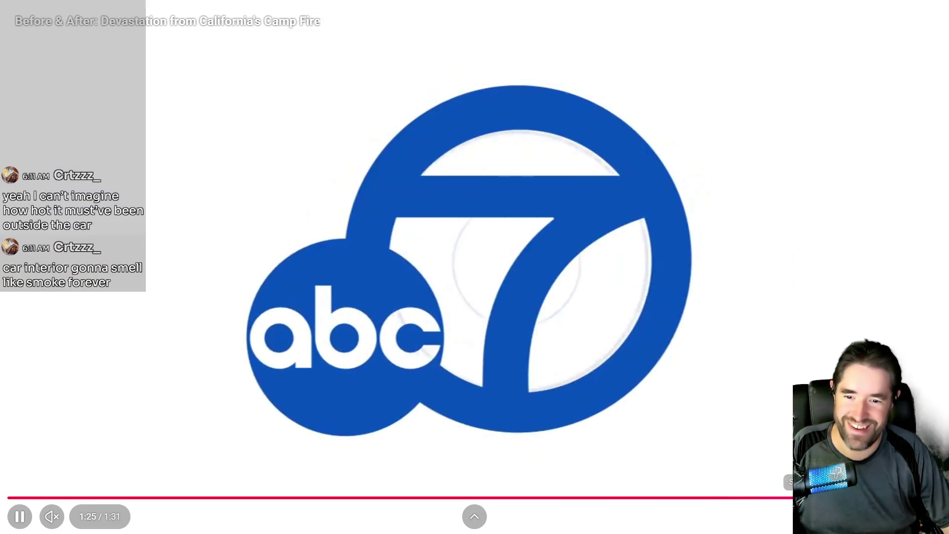
key("Escape")
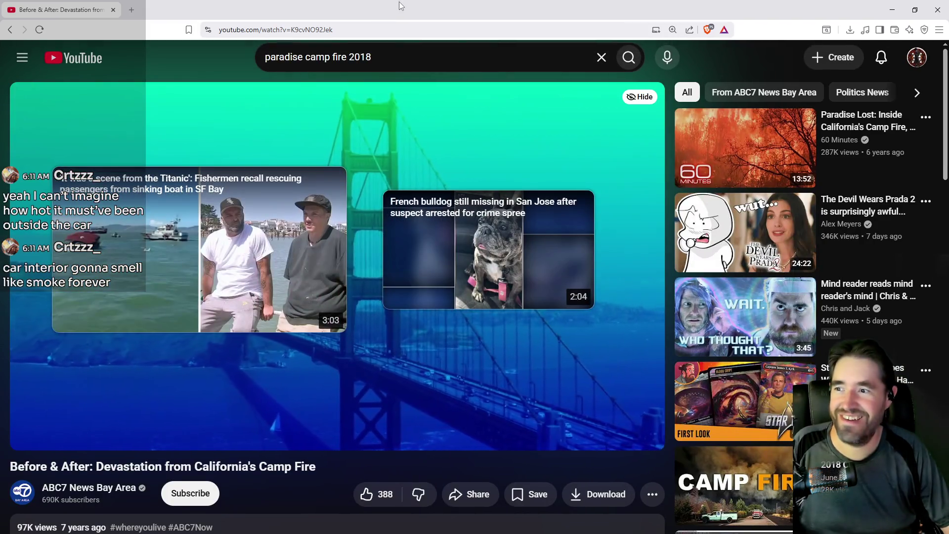
key("alt+Tab")
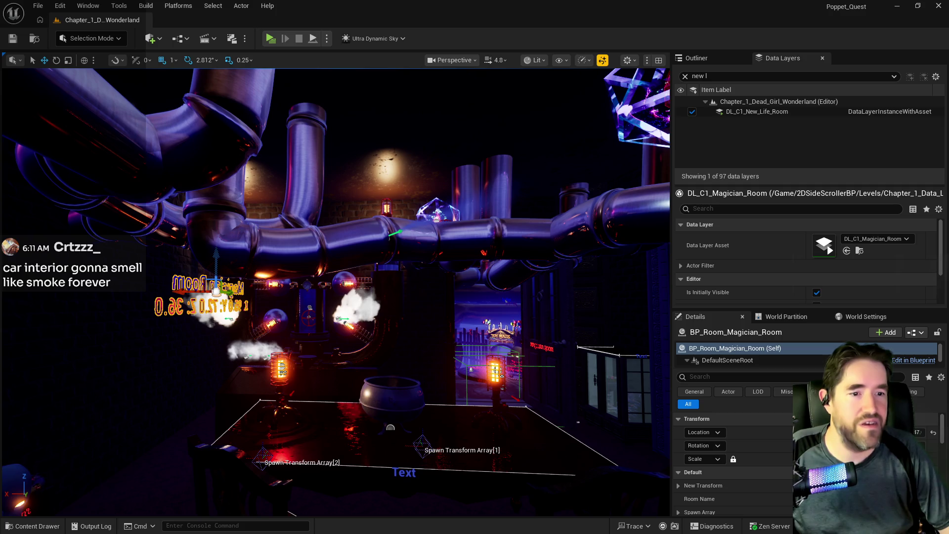
left_click_drag(948, 102, 486, 106)
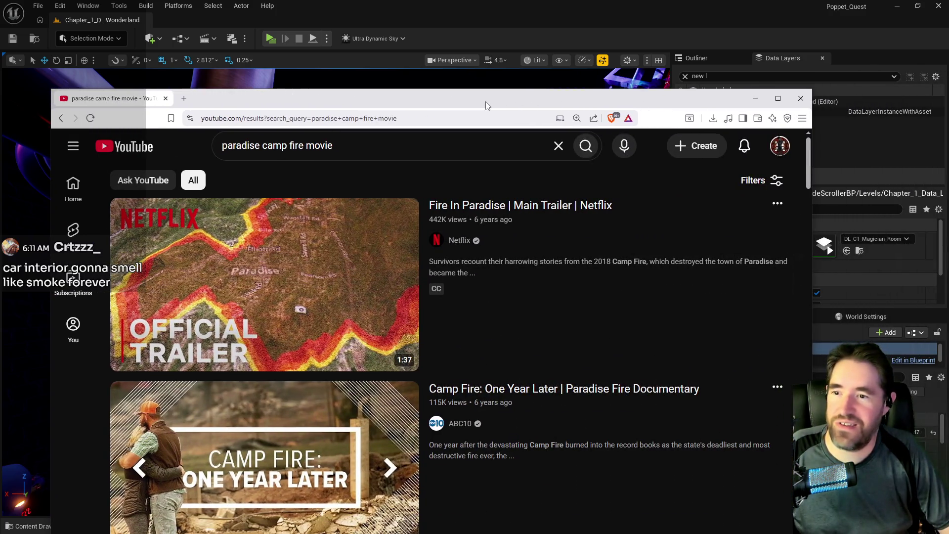
Maximize the browser and play the Fire In Paradise Netflix trailer full screen
double_click(486, 105)
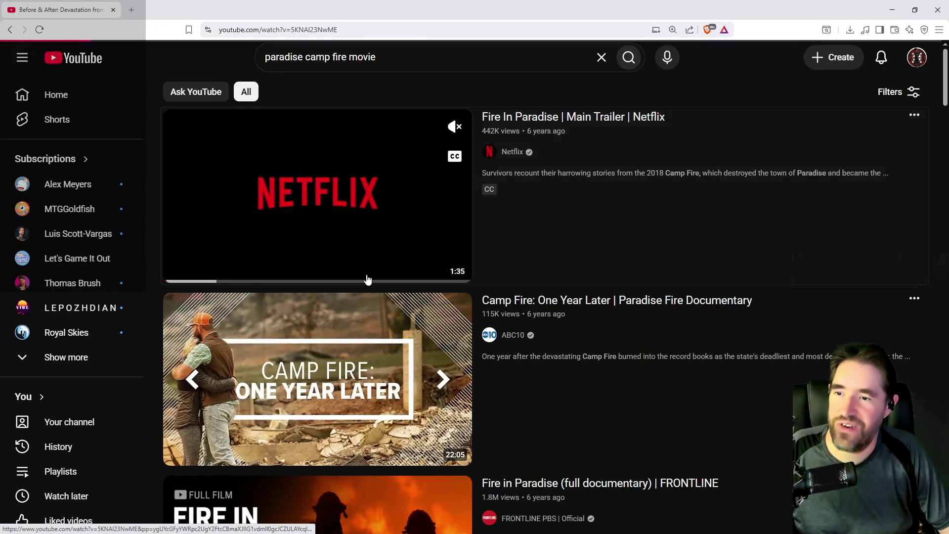
left_click(367, 280)
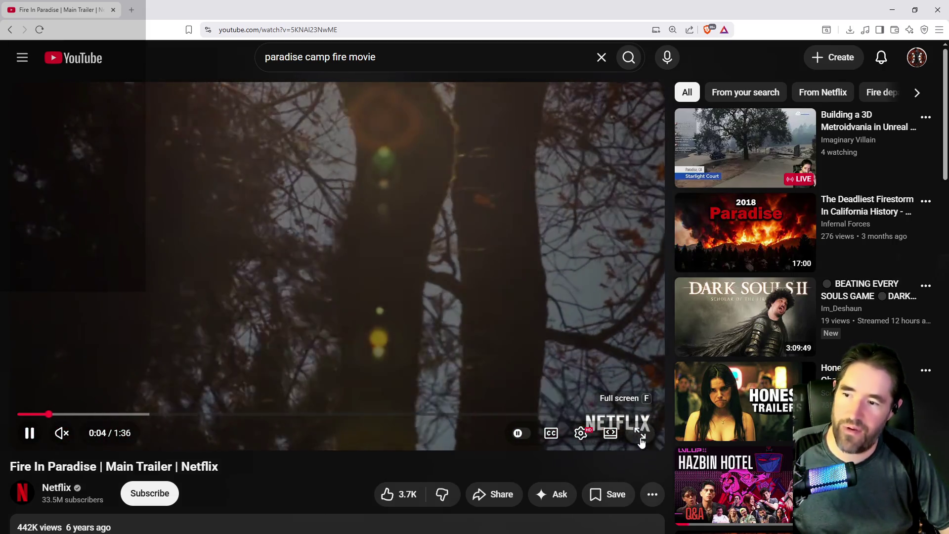
left_click(641, 440)
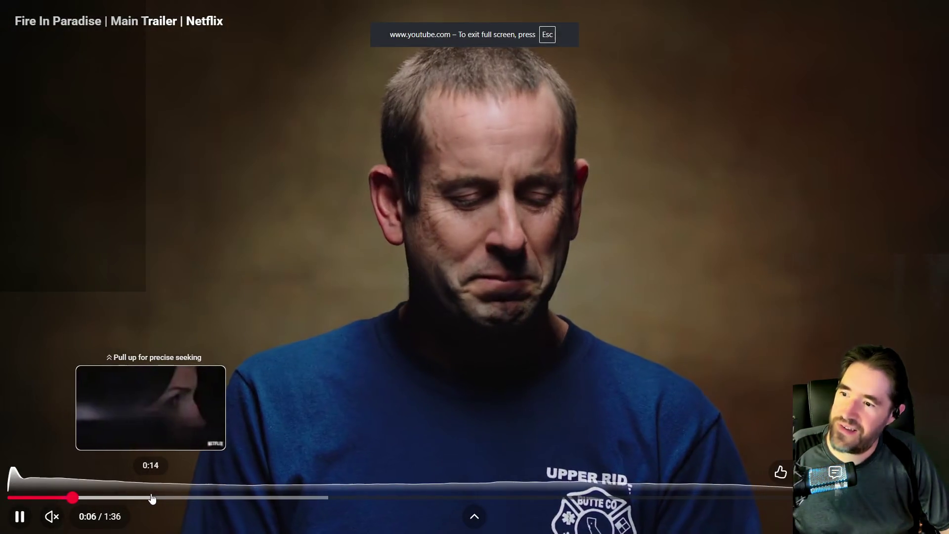
Skip the trailer ahead to about 0:44, exit full screen, and return to Unreal Editor
left_click(160, 498)
left_click(239, 497)
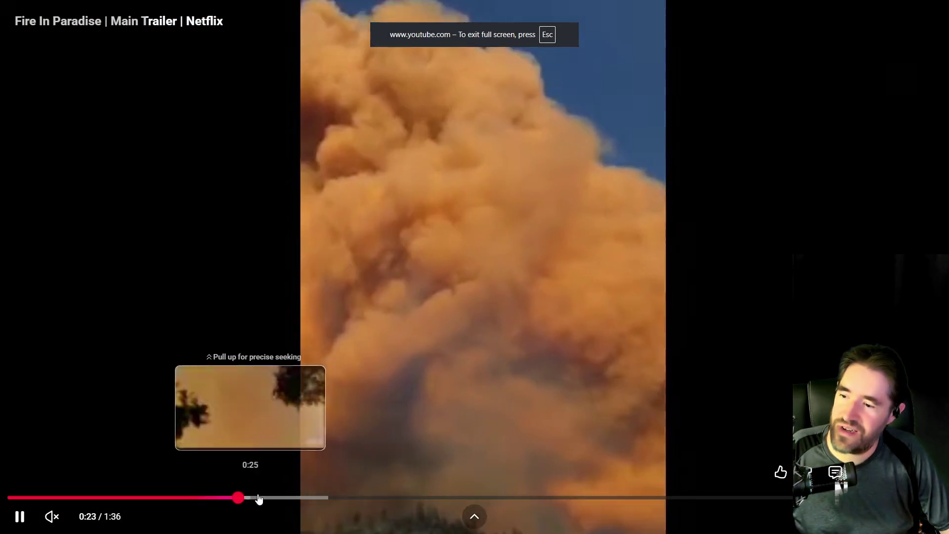
left_click(290, 498)
left_click(351, 497)
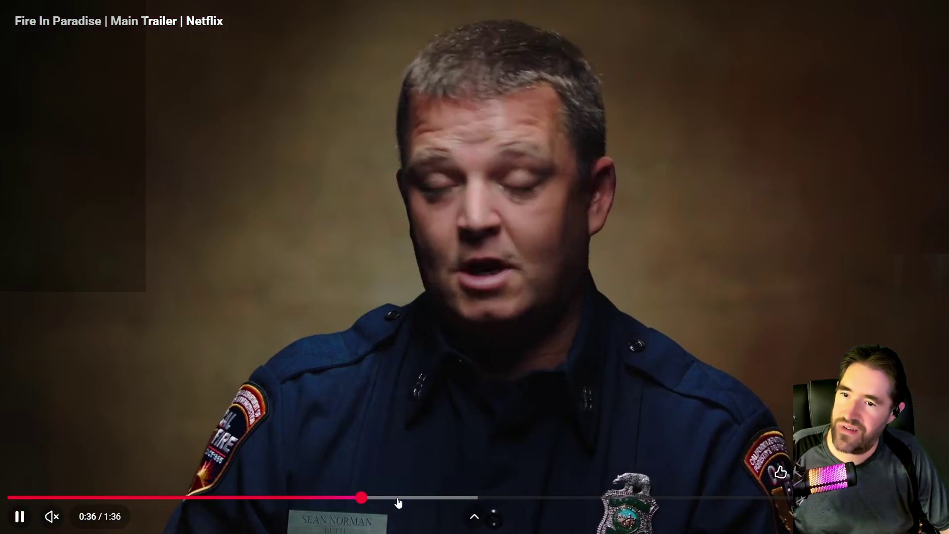
left_click_drag(396, 498, 494, 498)
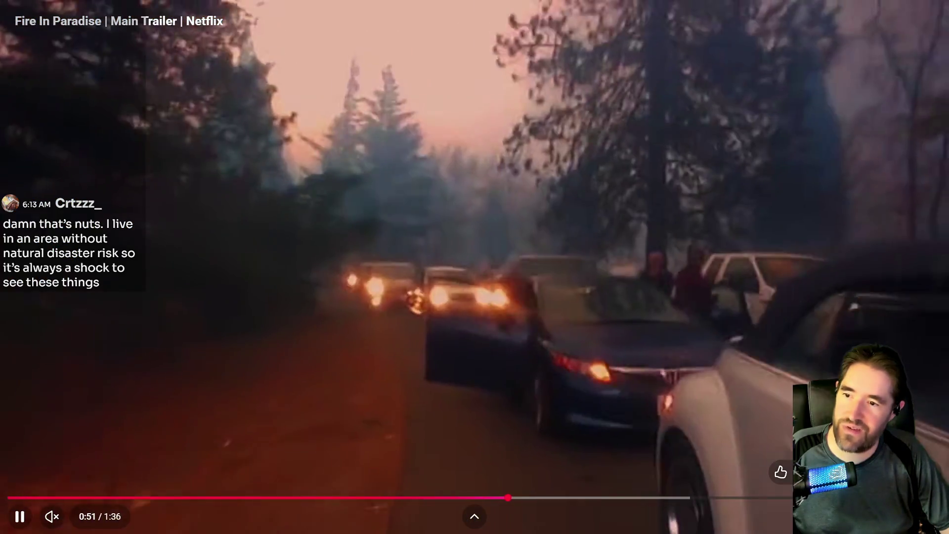
key("Escape")
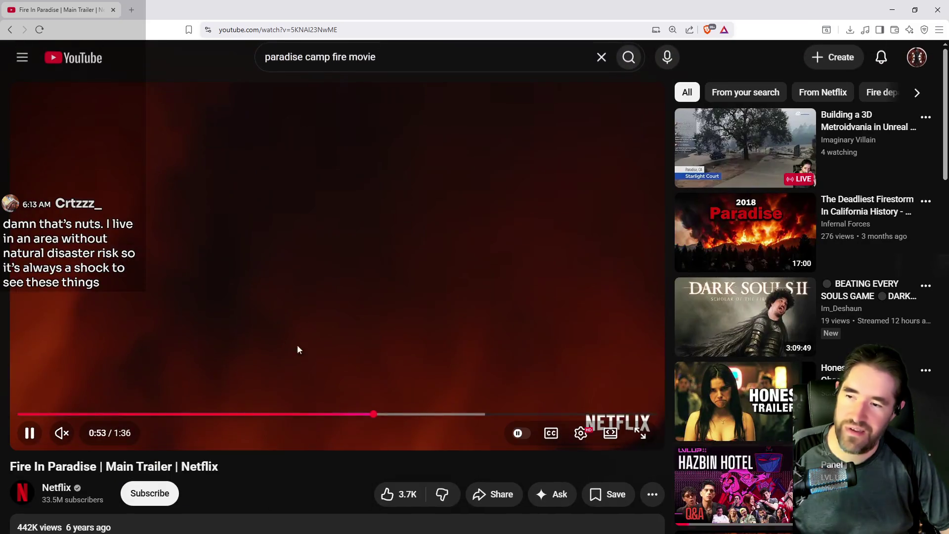
key("alt+Tab")
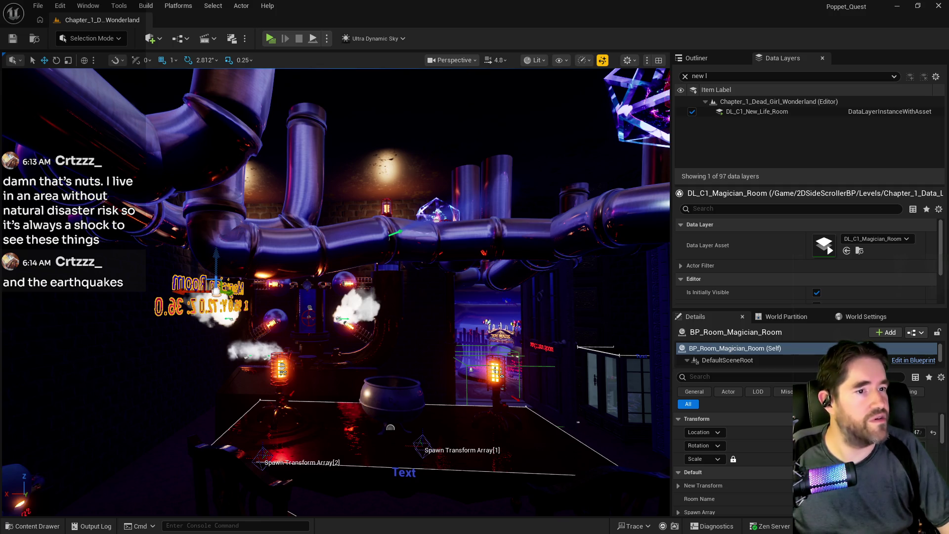
Bring the LA Times California wildfires map over the editor, maximize it, and pan around California
mouse_move(948, 122)
left_mouse_down()
mouse_move(665, 123)
mouse_move(593, 97)
left_mouse_up()
double_click(593, 97)
mouse_move(598, 344)
left_mouse_down()
mouse_move(563, 278)
mouse_move(547, 280)
mouse_move(589, 377)
left_mouse_up()
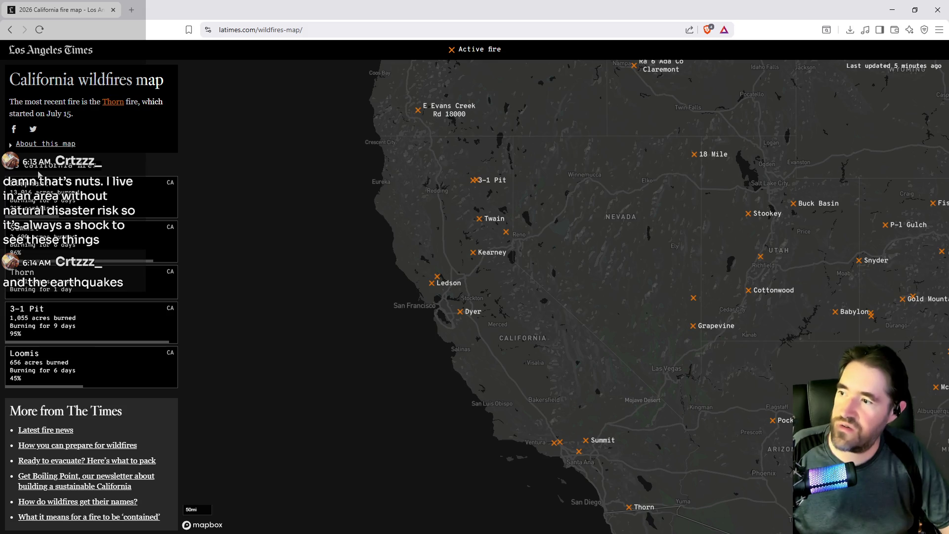
Pan the LA Times map toward the Bay Area and zoom in on the Dyer fire
left_click_drag(567, 328, 550, 299)
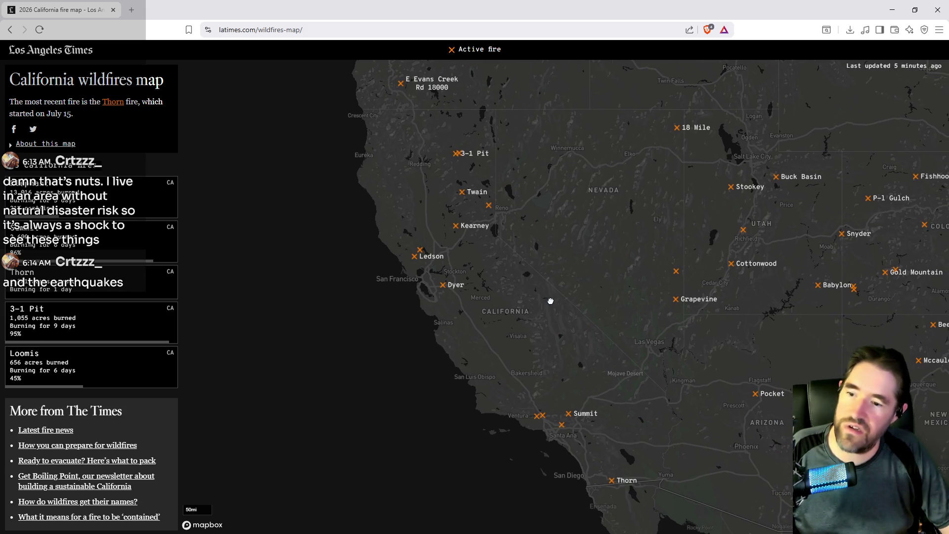
left_click(451, 286)
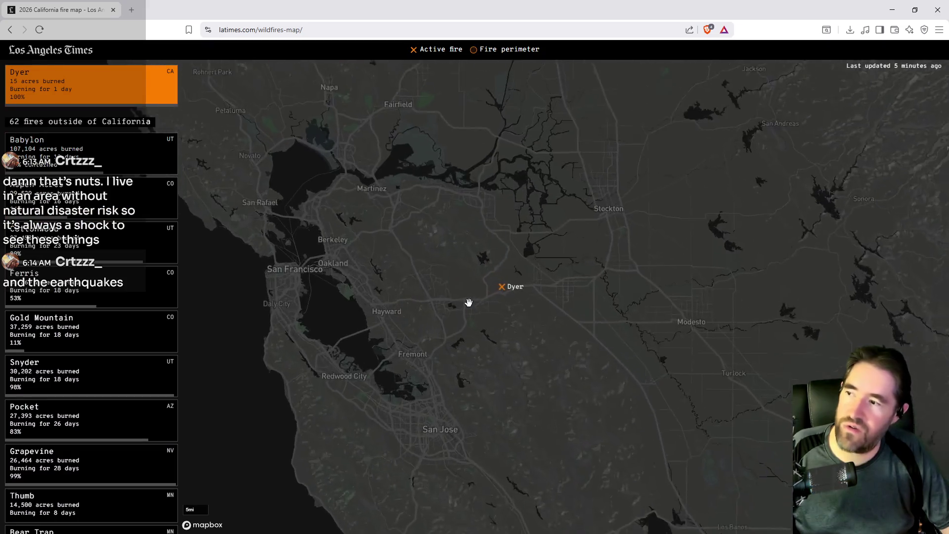
scroll(469, 302, "up", 3)
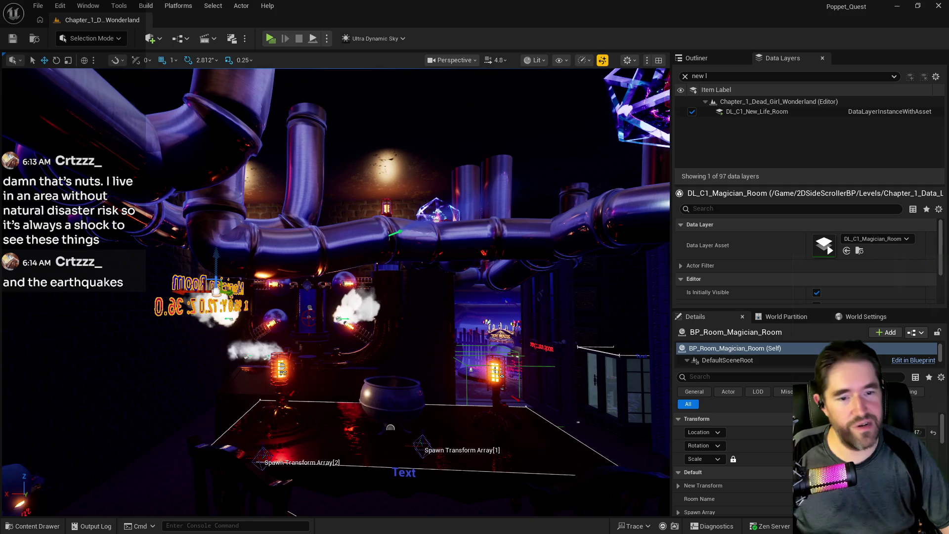
Switch to the CAL FIRE incidents window, maximize it, and pan its map
key("alt+Tab")
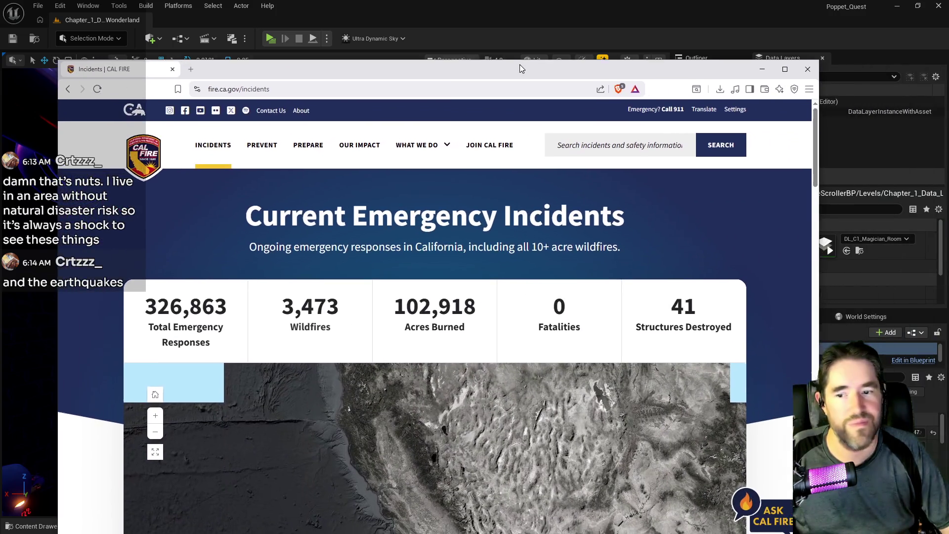
double_click(518, 63)
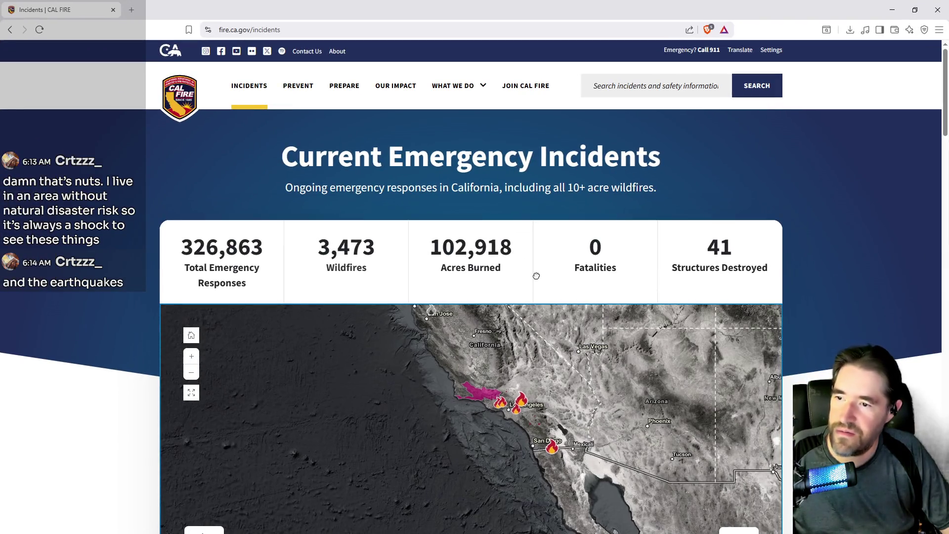
scroll(511, 395, "down", 1)
mouse_move(496, 406)
left_mouse_down()
mouse_move(516, 462)
mouse_move(487, 435)
left_mouse_up()
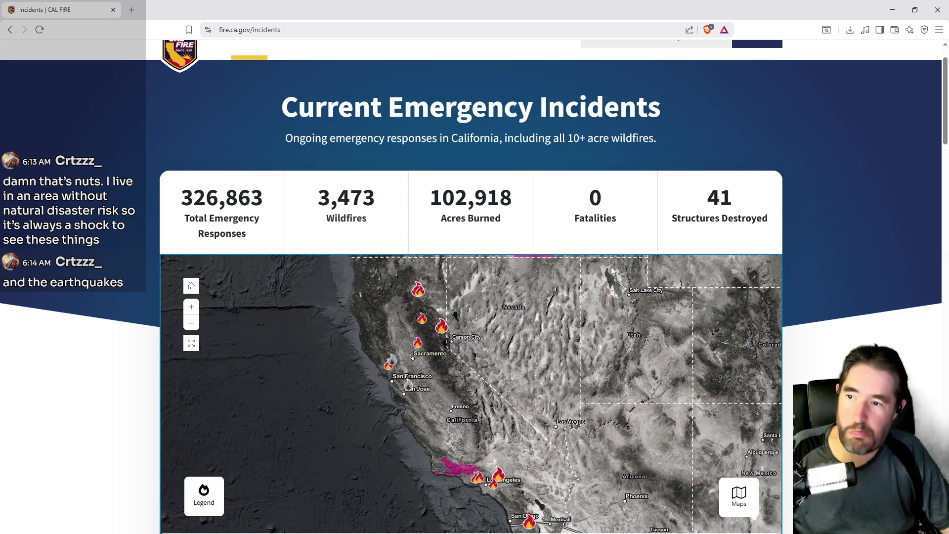
scroll(809, 178, "down", 2)
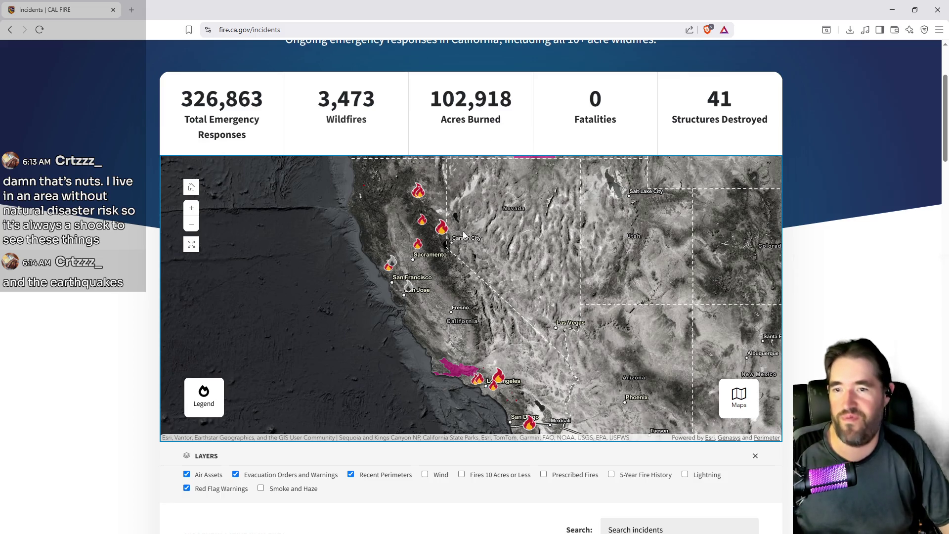
mouse_move(839, 239)
left_mouse_down()
mouse_move(810, 148)
mouse_move(741, 44)
mouse_move(716, 172)
left_mouse_up()
left_click(780, 160)
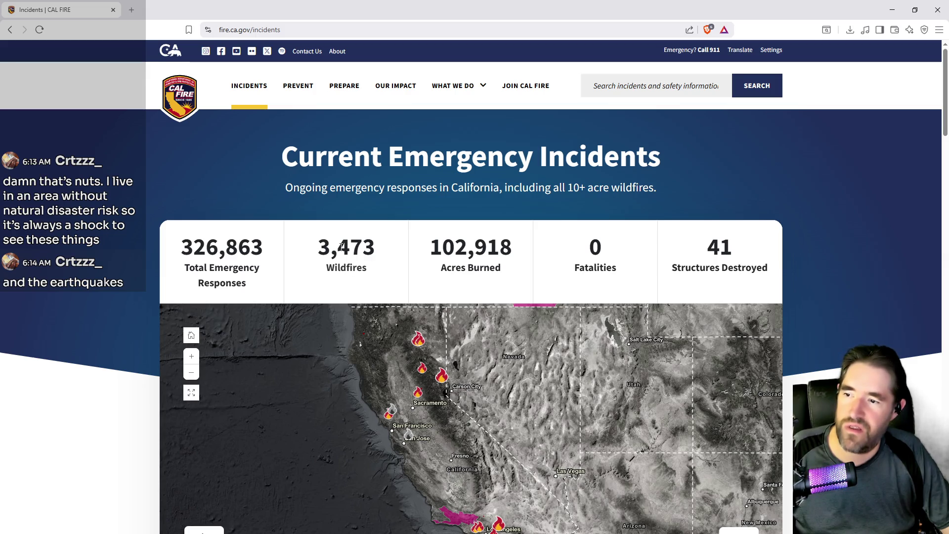
Pan the incidents map to San Diego and show the Thorn Fire details
mouse_move(486, 448)
left_mouse_down()
mouse_move(479, 327)
mouse_move(498, 377)
left_mouse_up()
scroll(498, 377, "down", 3)
mouse_move(485, 339)
left_mouse_down()
mouse_move(525, 432)
mouse_move(424, 354)
left_mouse_up()
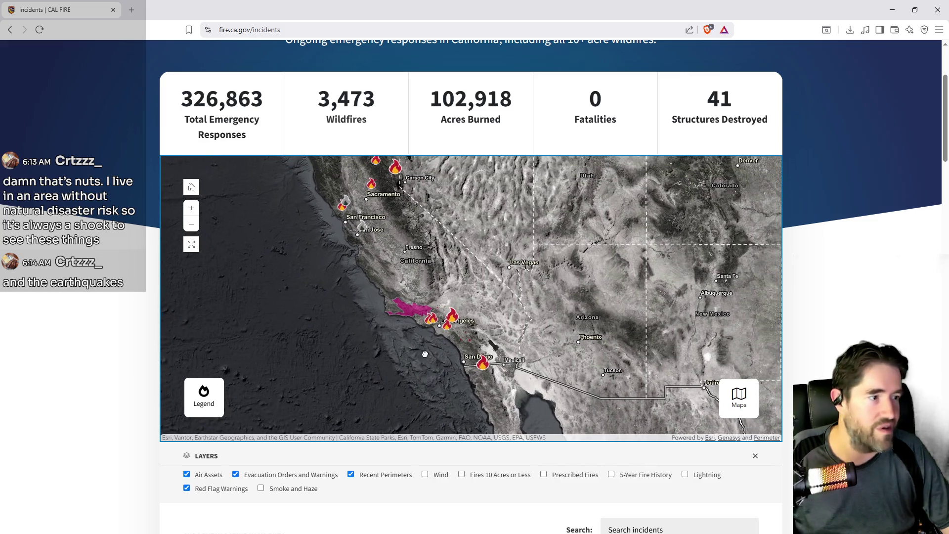
left_click(482, 363)
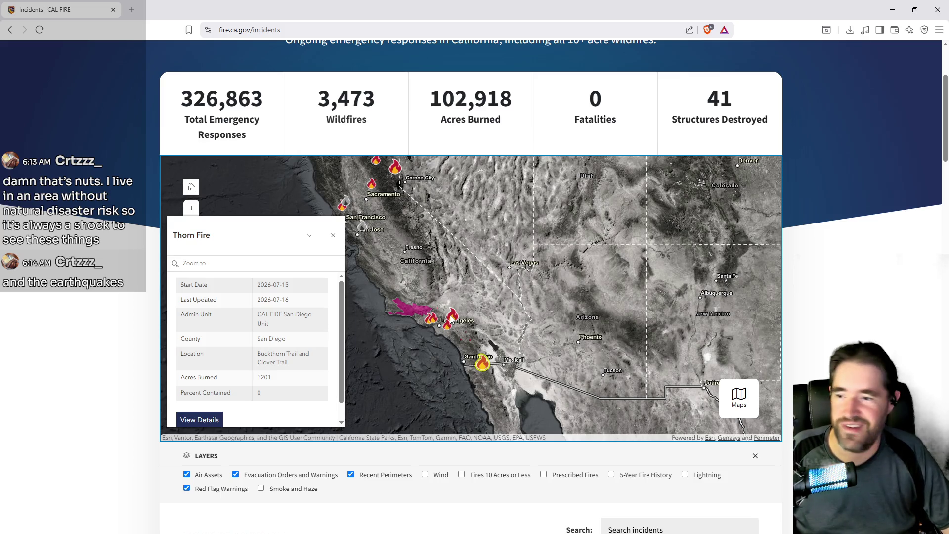
Show CAL FIRE details for the Los Angeles, Kearney and Twain fires
left_click(450, 319)
left_click_drag(424, 270, 487, 363)
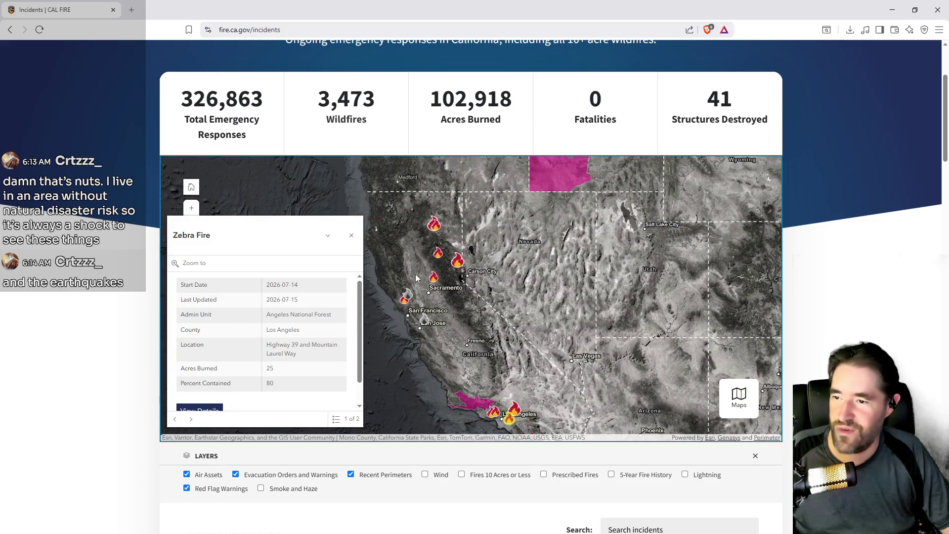
left_click(433, 280)
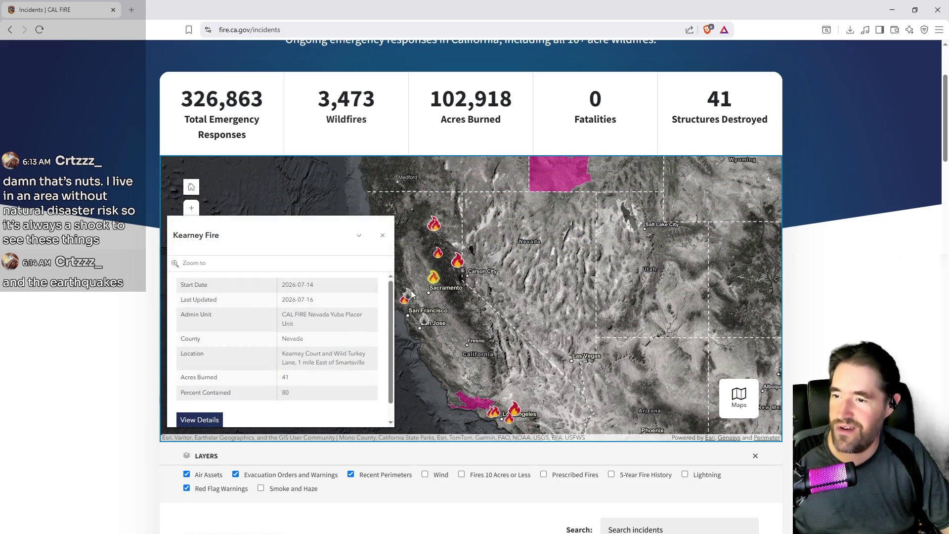
left_click(436, 256)
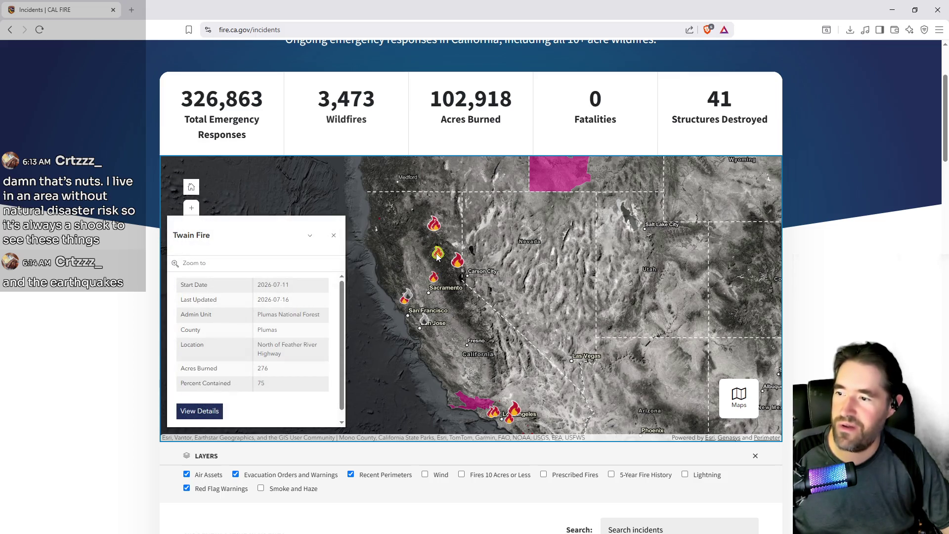
Zoom the page and show details for the Elephant, Loomis and 3-1 Pit fires
scroll(435, 257, "up", 3)
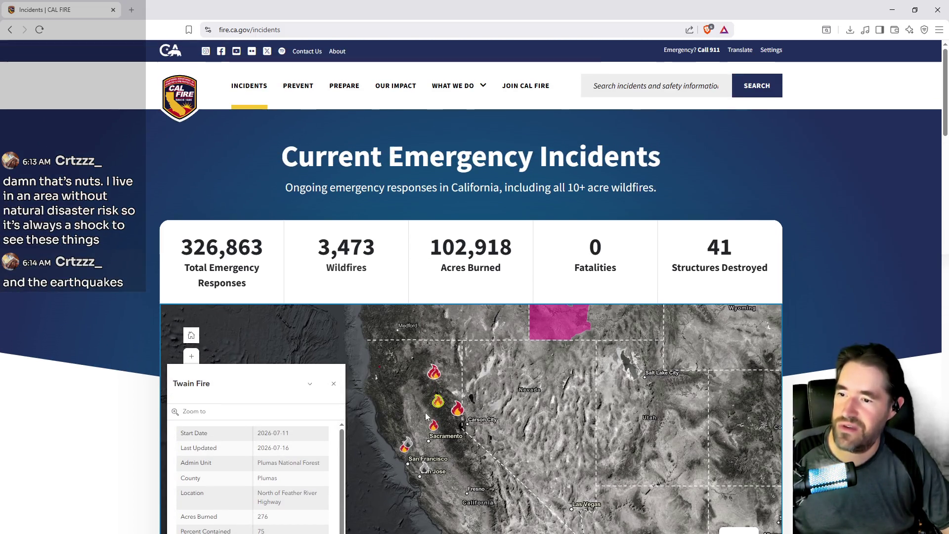
scroll(423, 443, "down", 3)
scroll(419, 278, "up", 1)
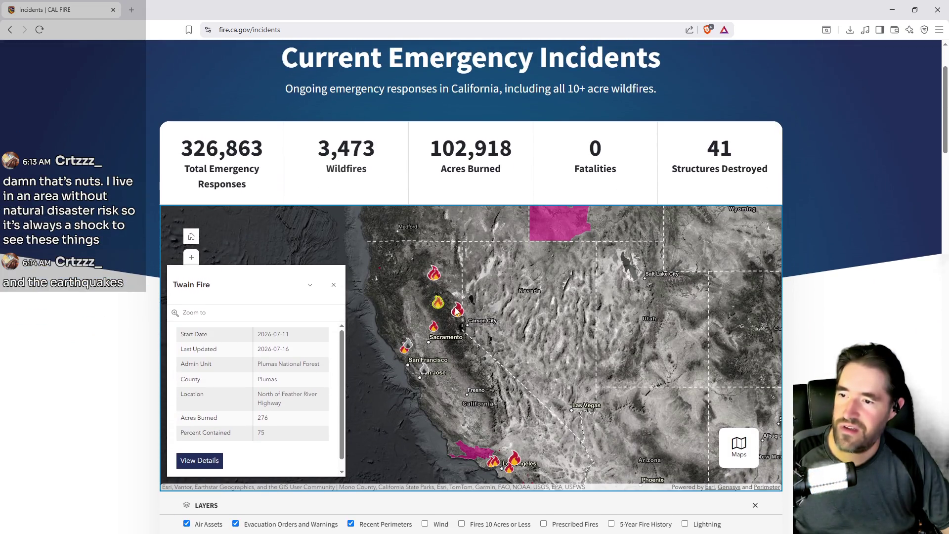
left_click(456, 311)
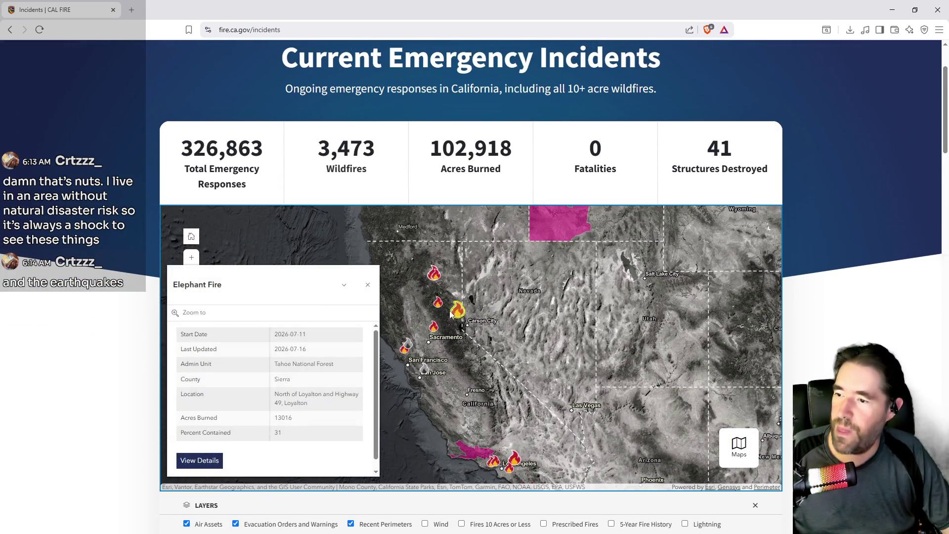
left_click(433, 274)
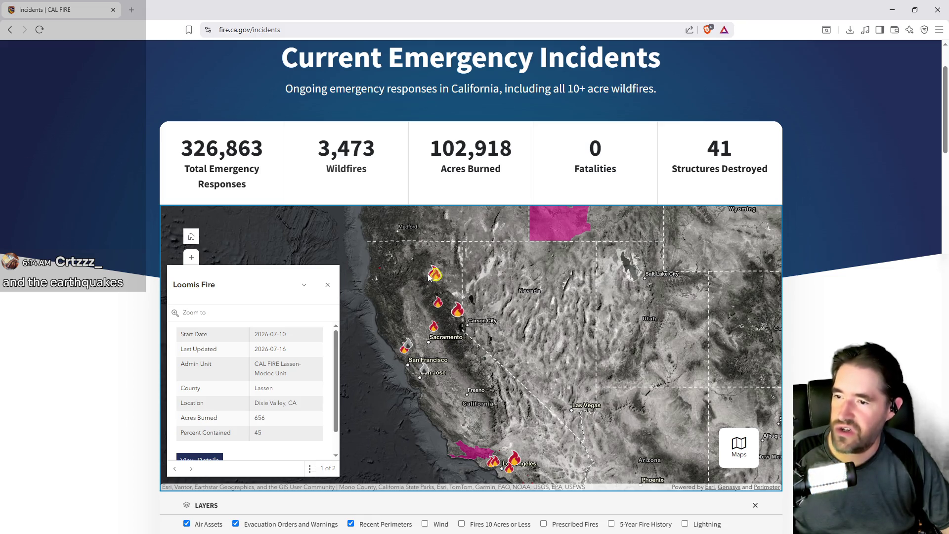
left_click(428, 277)
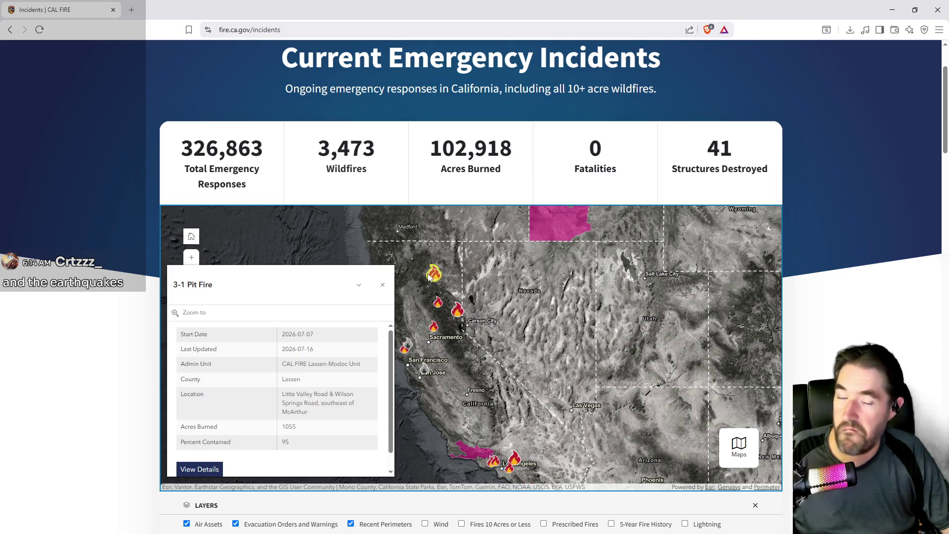
Zoom the CAL FIRE page in and out, then return to the Unreal Editor
scroll(430, 316, "up", 2)
scroll(420, 360, "down", 3)
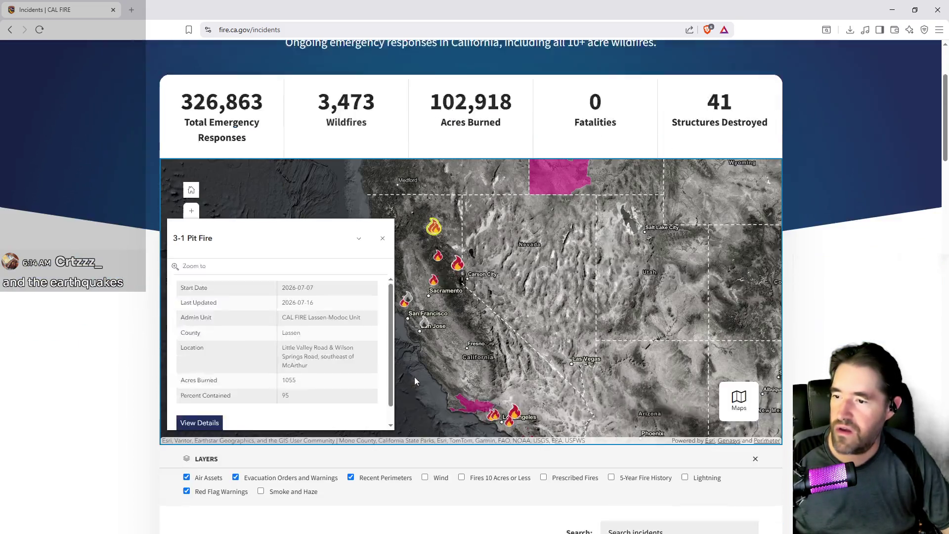
scroll(414, 376, "up", 6, "ctrl")
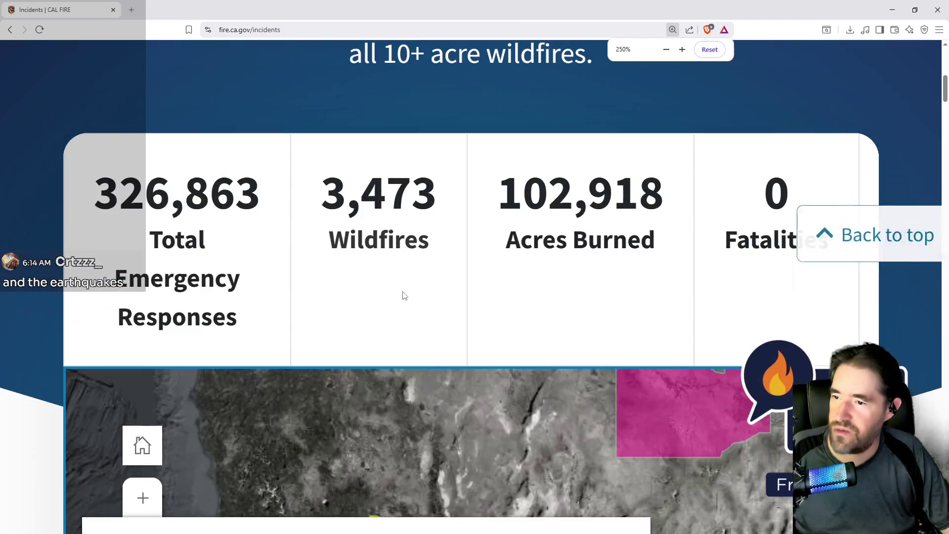
scroll(482, 207, "down", 4)
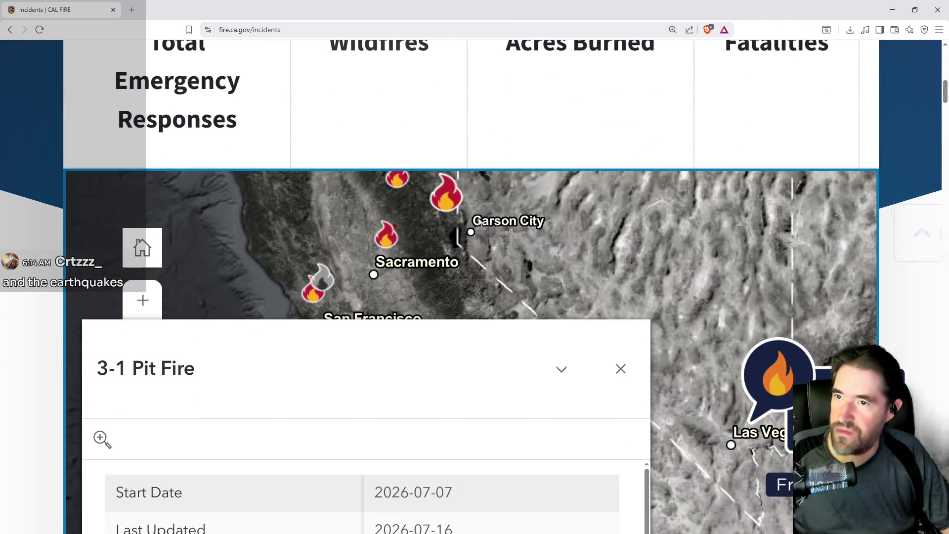
key("alt+Tab")
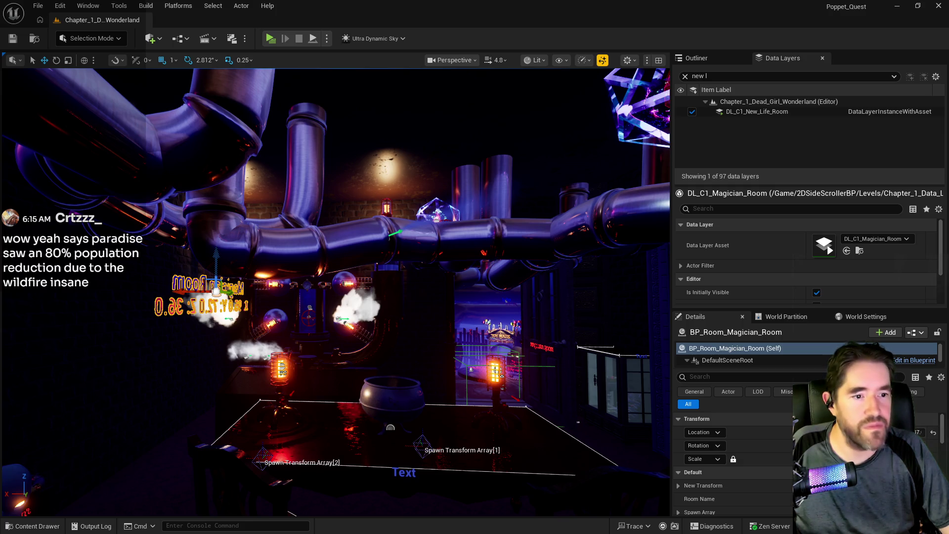
Switch to the San Francisco Chronicle California Fire Map showing the Elephant Fire
key("alt+Tab")
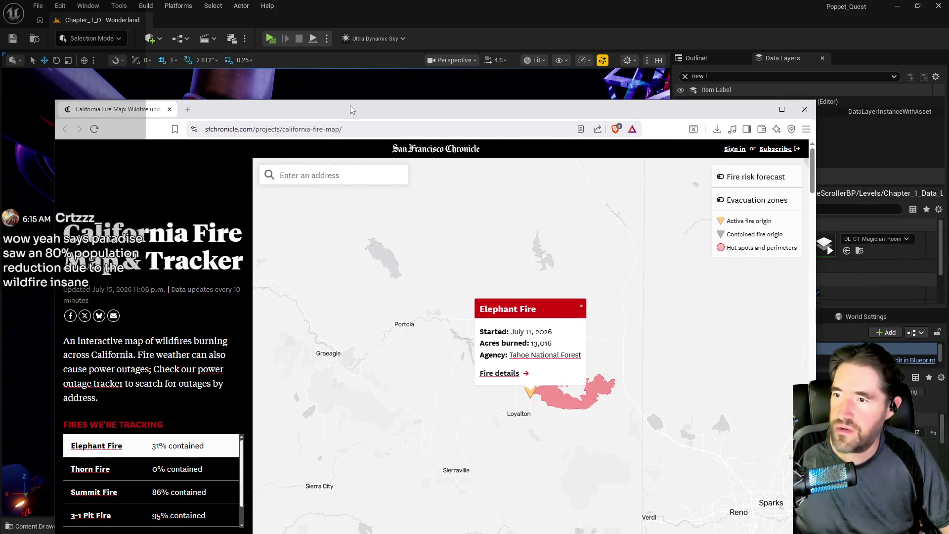
Maximize the fire map, close the Elephant Fire popup and pan toward Lodi and Stockton
double_click(350, 105)
scroll(588, 363, "down", 5)
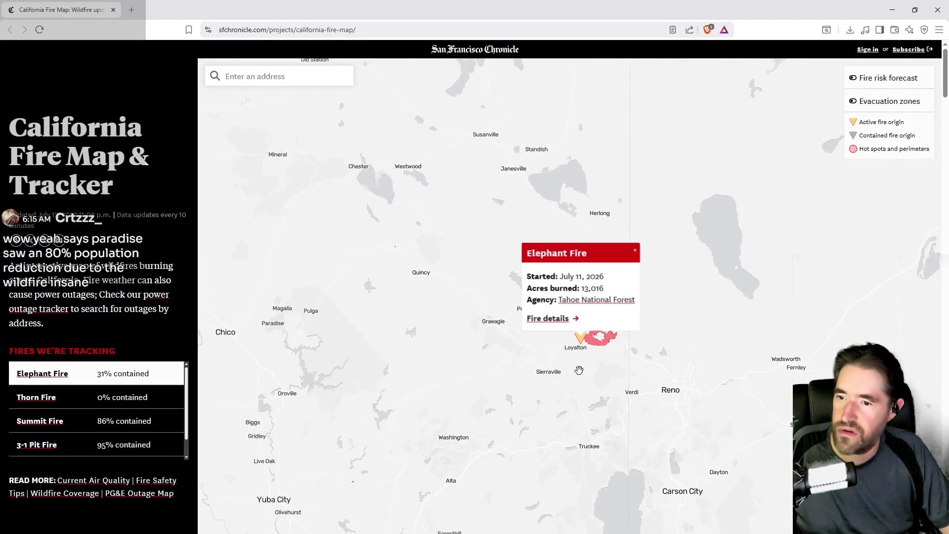
scroll(589, 382, "down", 5)
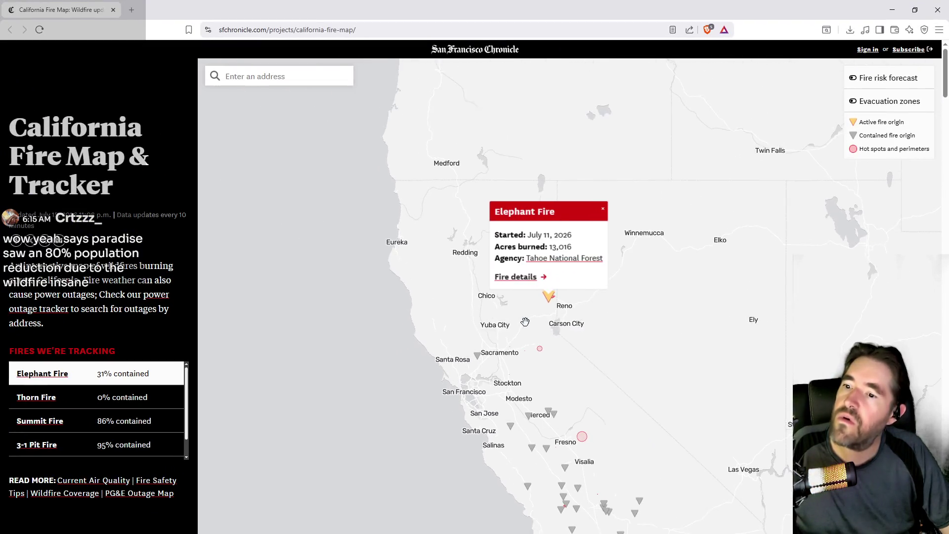
scroll(561, 377, "up", 4)
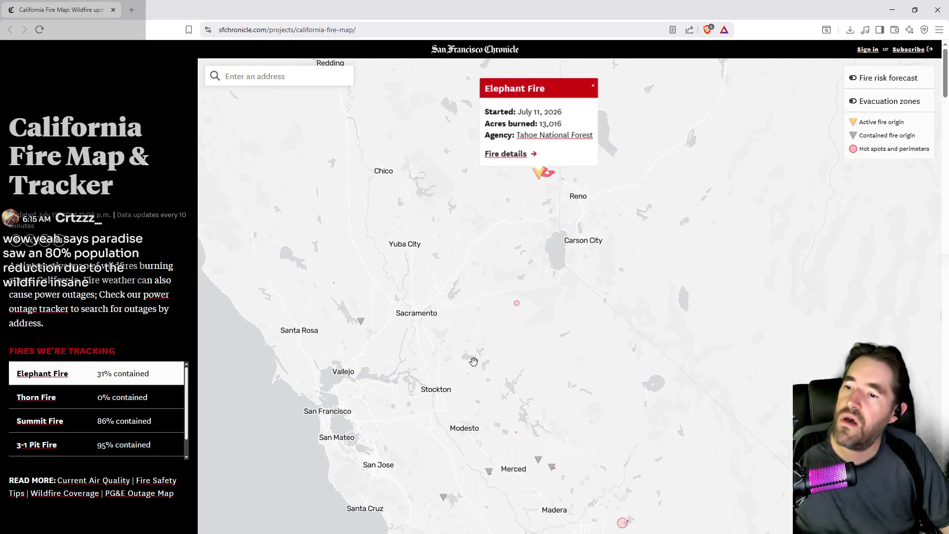
left_click(473, 362)
scroll(473, 362, "up", 3)
mouse_move(473, 362)
left_mouse_down()
mouse_move(508, 339)
mouse_move(548, 253)
left_mouse_up()
Zoom and pan the map to center on the Reno, Sacramento and Chico area
scroll(173, 415, "down", 5)
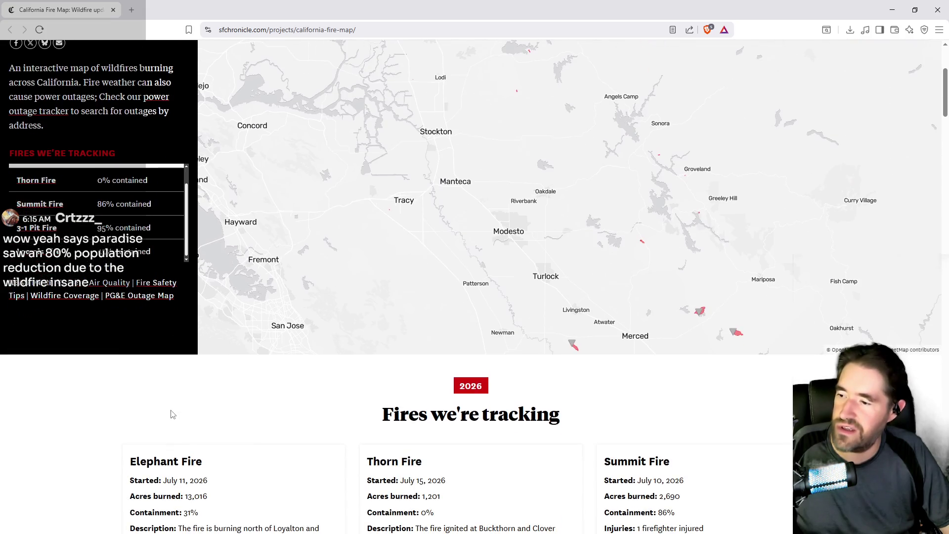
scroll(118, 247, "up", 1)
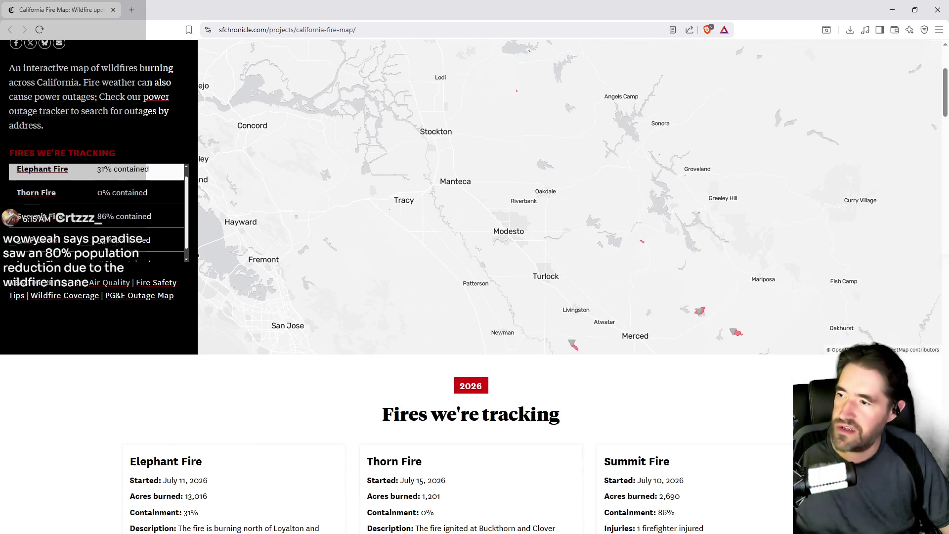
scroll(117, 245, "down", 1)
scroll(143, 246, "up", 1)
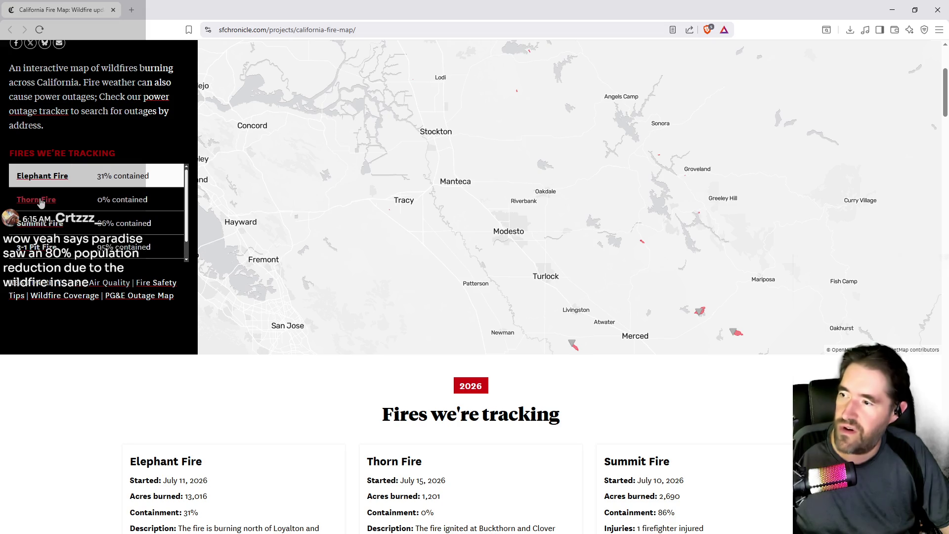
scroll(398, 209, "down", 3)
mouse_move(478, 202)
left_mouse_down()
mouse_move(480, 252)
mouse_move(427, 353)
left_mouse_up()
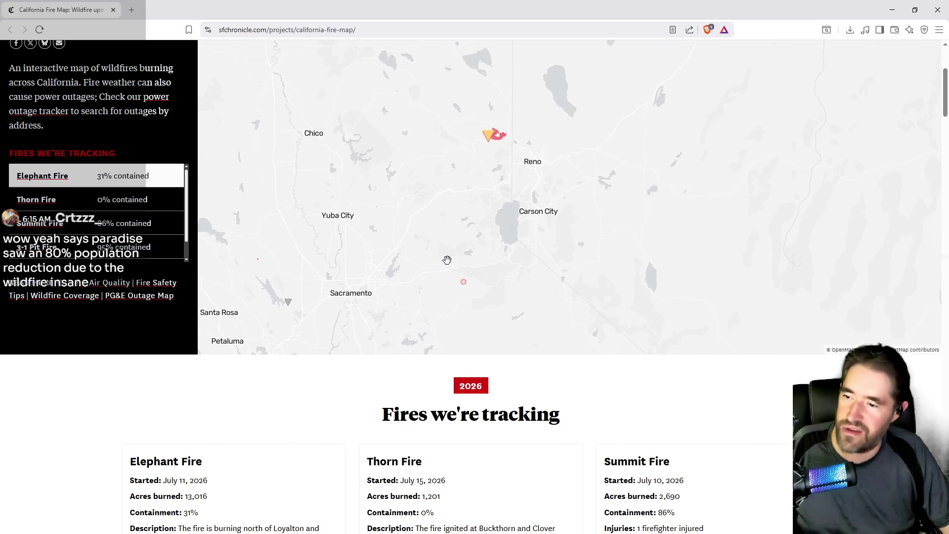
left_click_drag(424, 226, 420, 238)
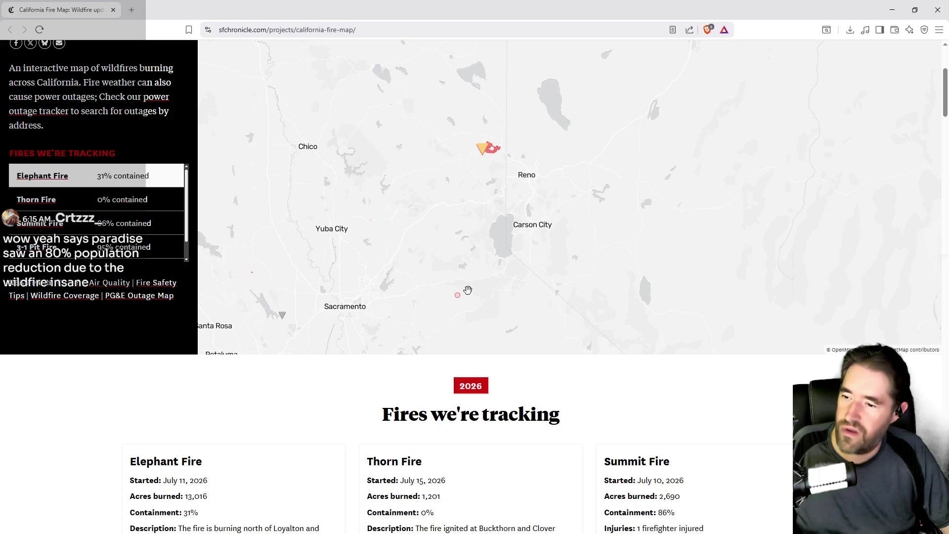
mouse_move(470, 266)
left_mouse_down()
mouse_move(464, 308)
mouse_move(448, 244)
mouse_move(475, 316)
mouse_move(453, 259)
left_mouse_up()
scroll(449, 243, "down", 2)
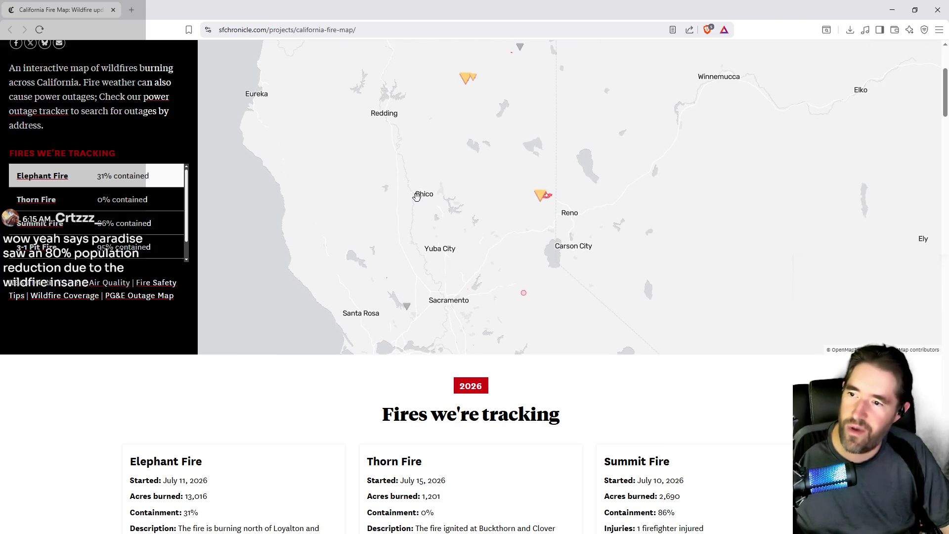
mouse_move(521, 257)
left_mouse_down()
mouse_move(532, 170)
mouse_move(521, 275)
left_mouse_up()
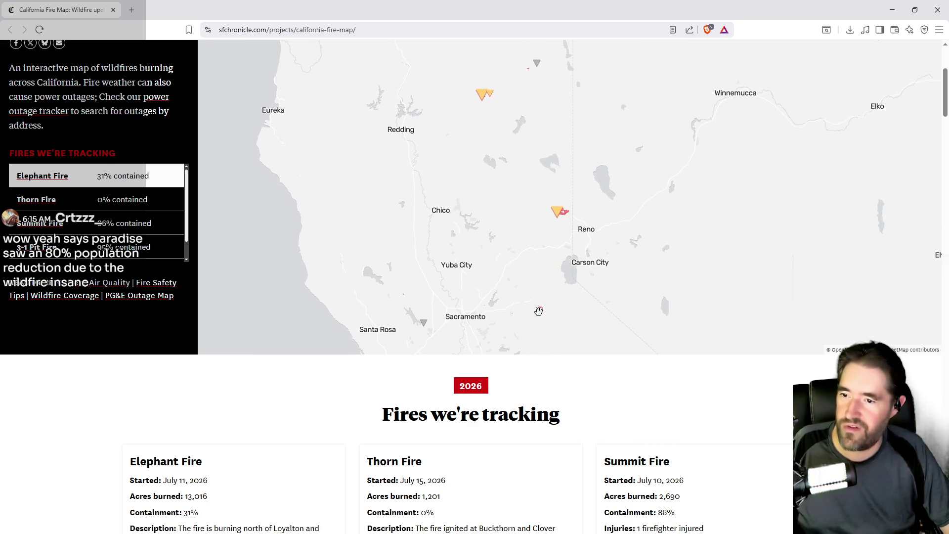
Read the Elephant, 3-1 Pit, Loomis and Putah fire popups, then close the Putah popup
left_click(562, 216)
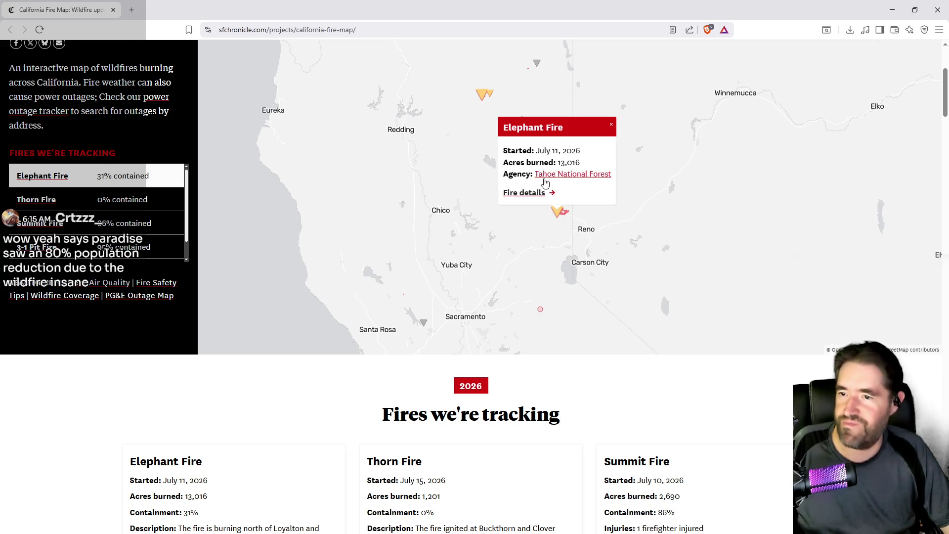
left_click(485, 104)
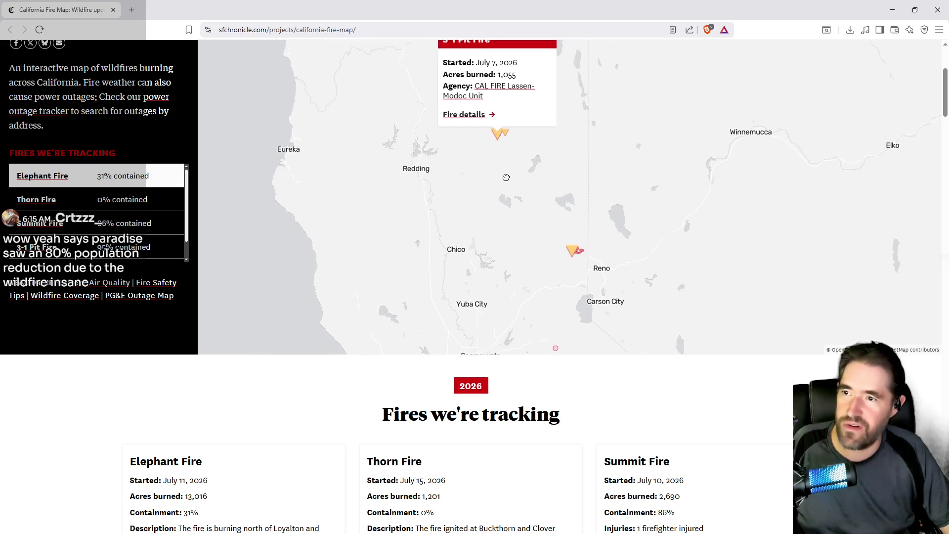
left_click(506, 189)
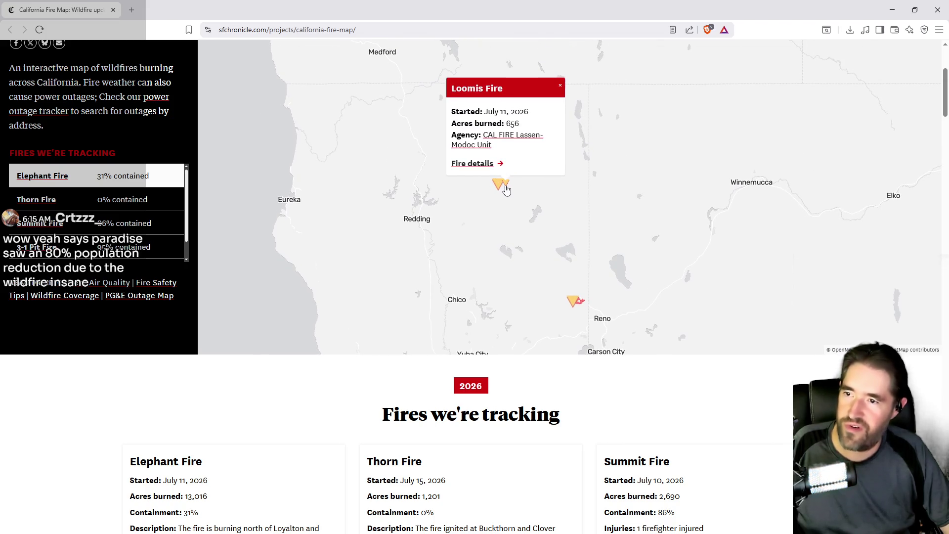
left_click_drag(509, 242, 513, 219)
left_click_drag(546, 255, 465, 156)
left_click_drag(444, 229, 463, 145)
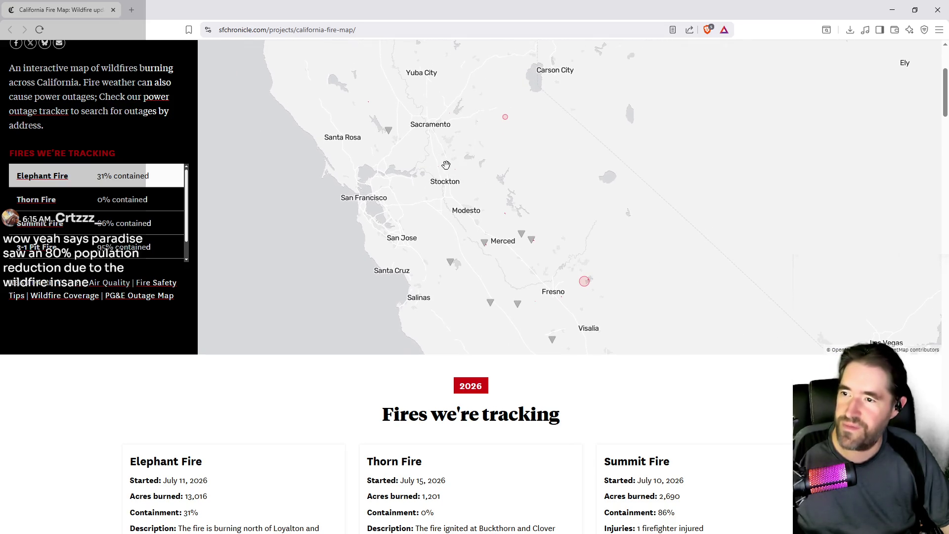
left_click(393, 137)
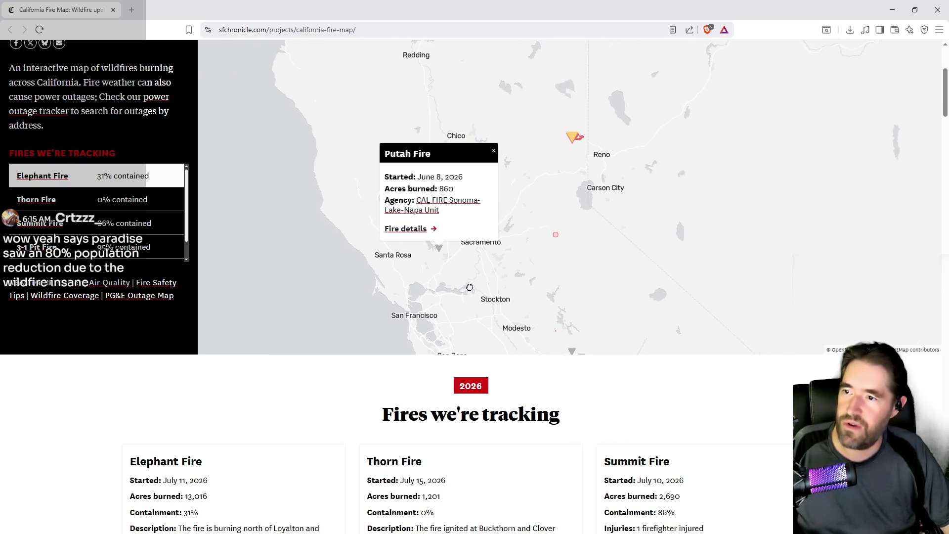
left_click(494, 166)
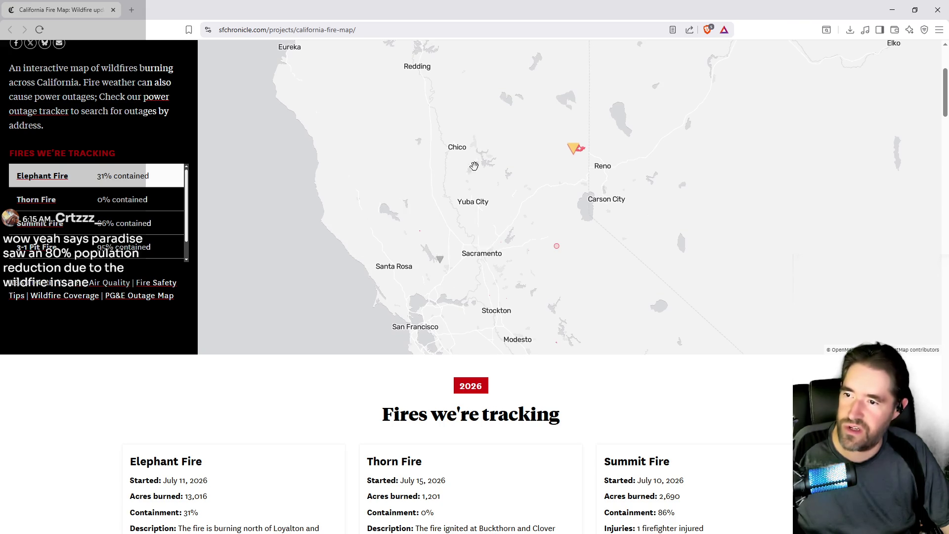
Pan over Eureka, Stockton and San Jose, then move the browser aside to expose Unreal
left_click_drag(450, 171, 495, 239)
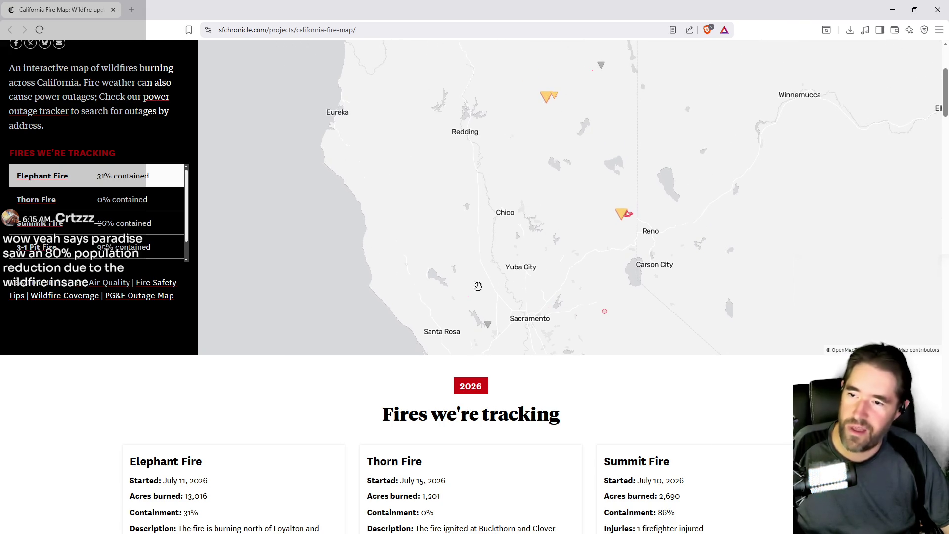
left_click_drag(494, 290, 429, 216)
left_click_drag(537, 230, 492, 208)
mouse_move(453, 8)
left_mouse_down()
mouse_move(487, 22)
mouse_move(948, 64)
left_mouse_up()
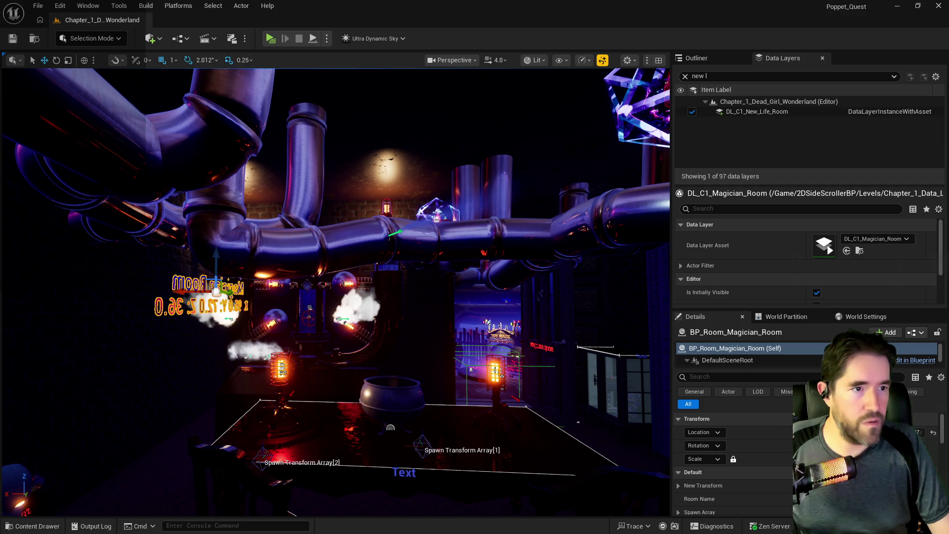
Bring up the maximized Imgur window and page through the uploads to page 5
key("alt+Tab")
double_click(642, 99)
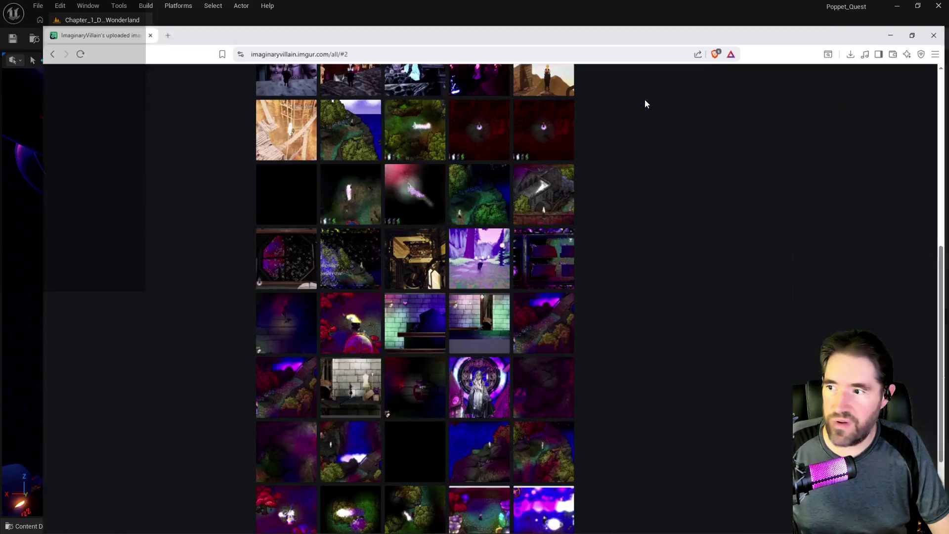
scroll(502, 297, "down", 5)
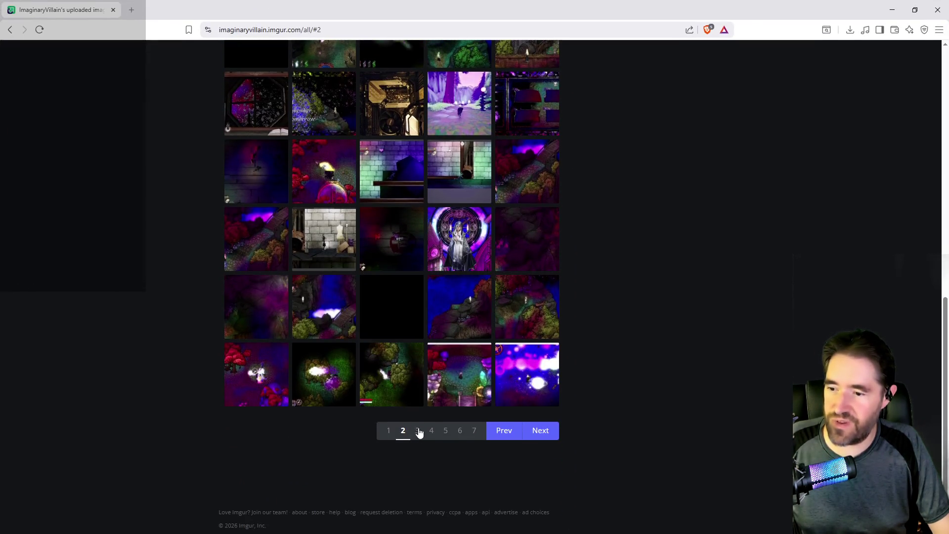
left_click(418, 432)
scroll(350, 347, "down", 3)
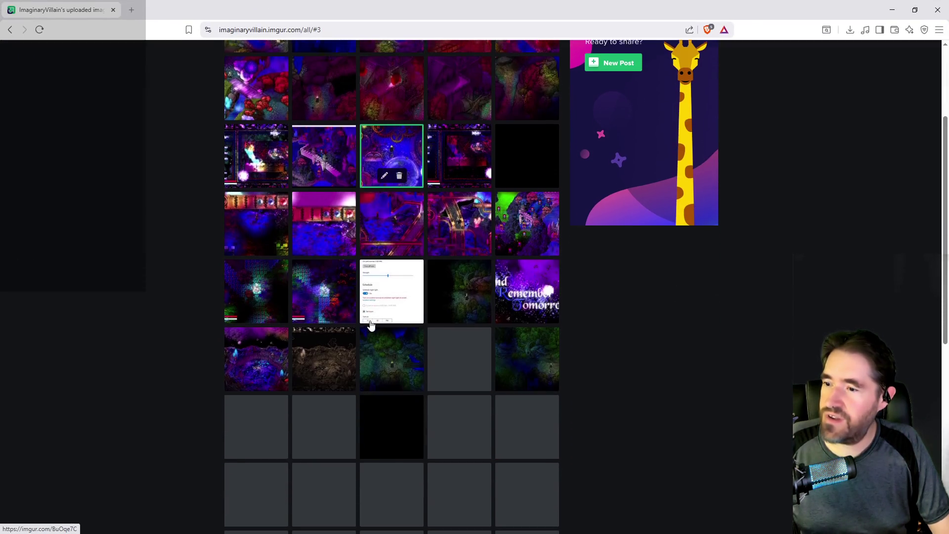
scroll(349, 347, "down", 7)
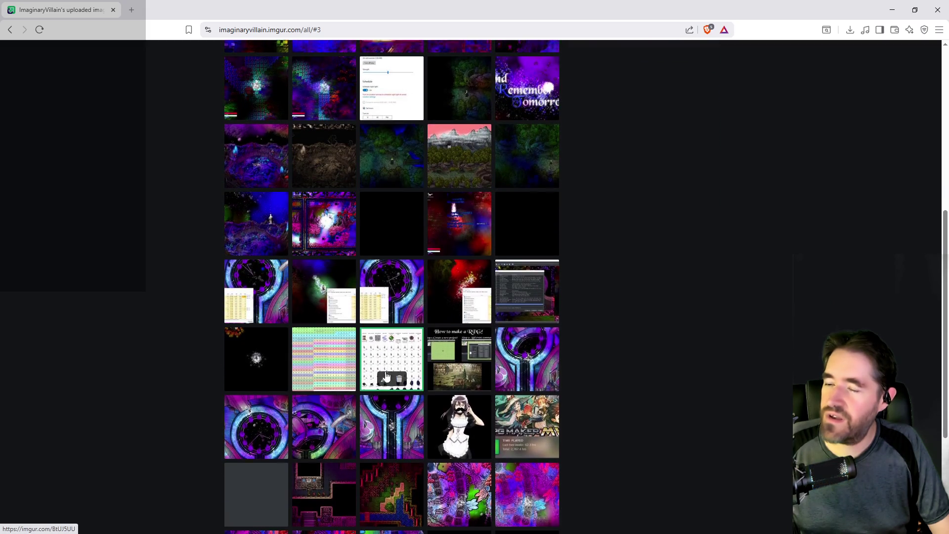
scroll(425, 413, "down", 1)
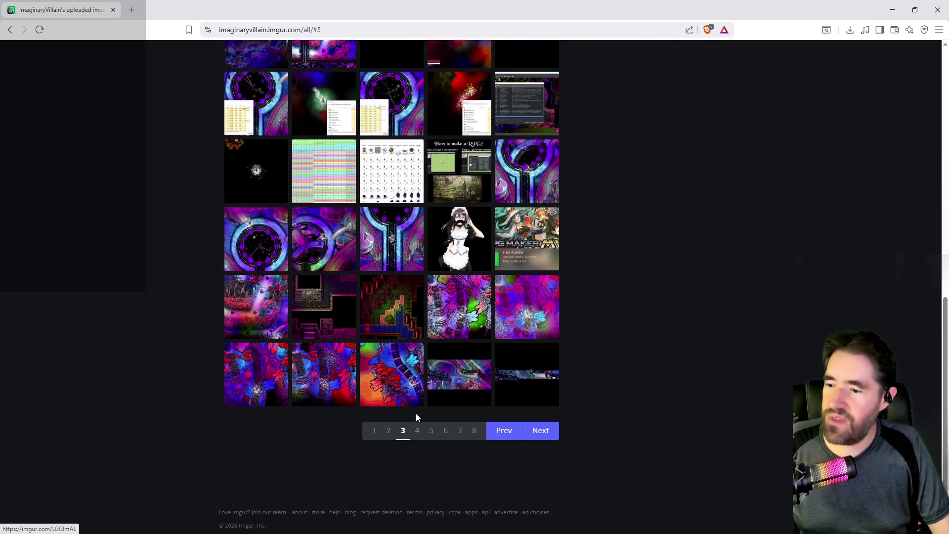
left_click(417, 434)
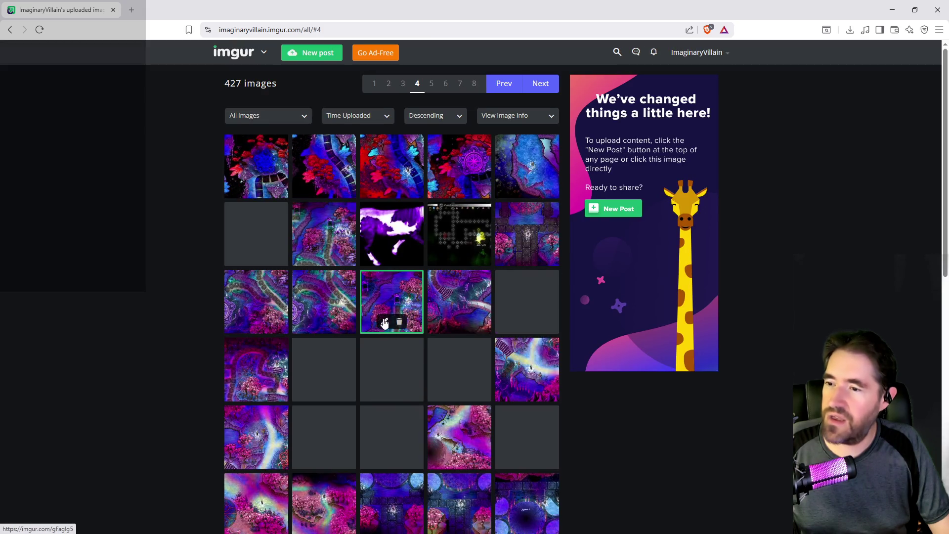
scroll(397, 286, "down", 9)
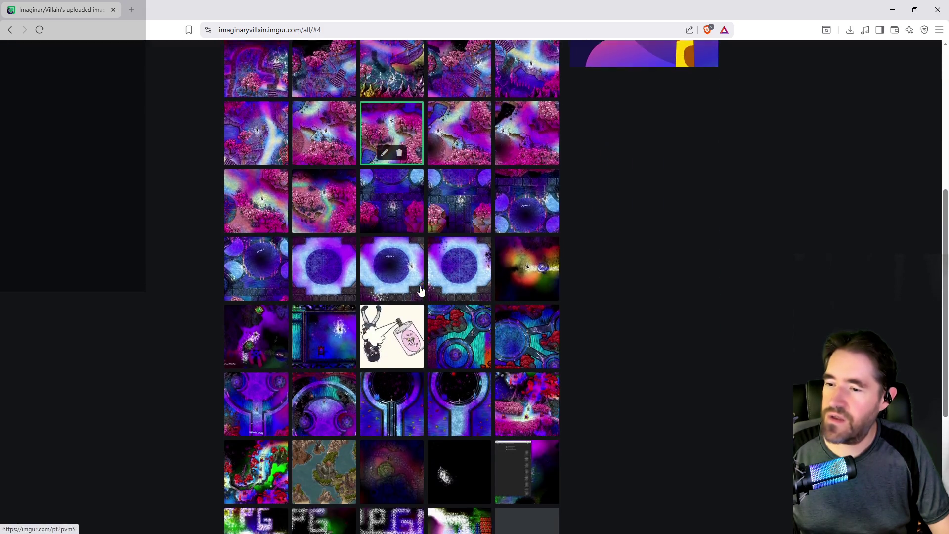
scroll(397, 286, "down", 2)
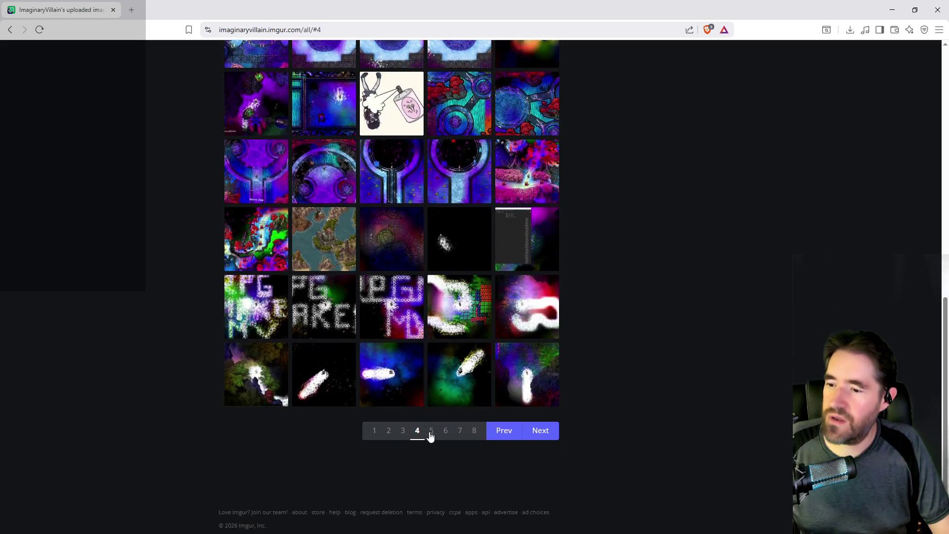
left_click(430, 434)
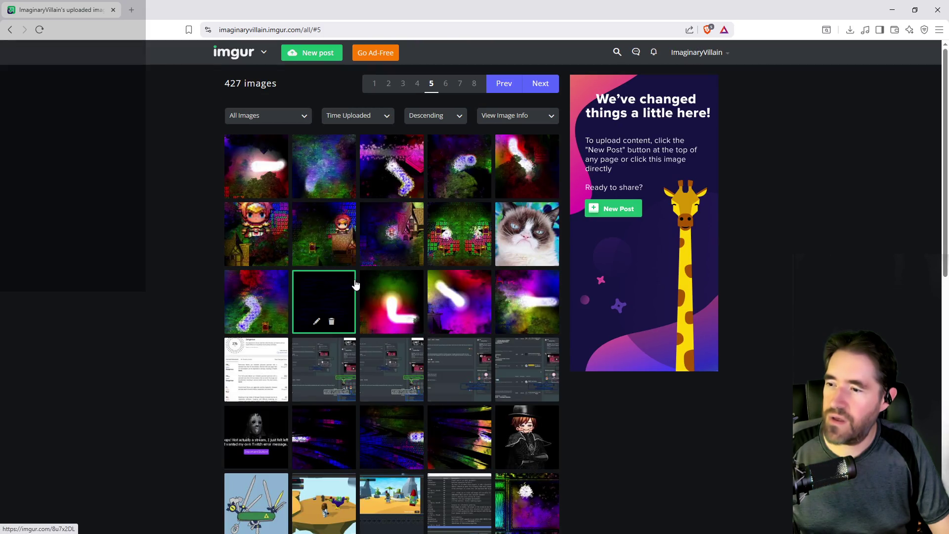
scroll(346, 284, "down", 2)
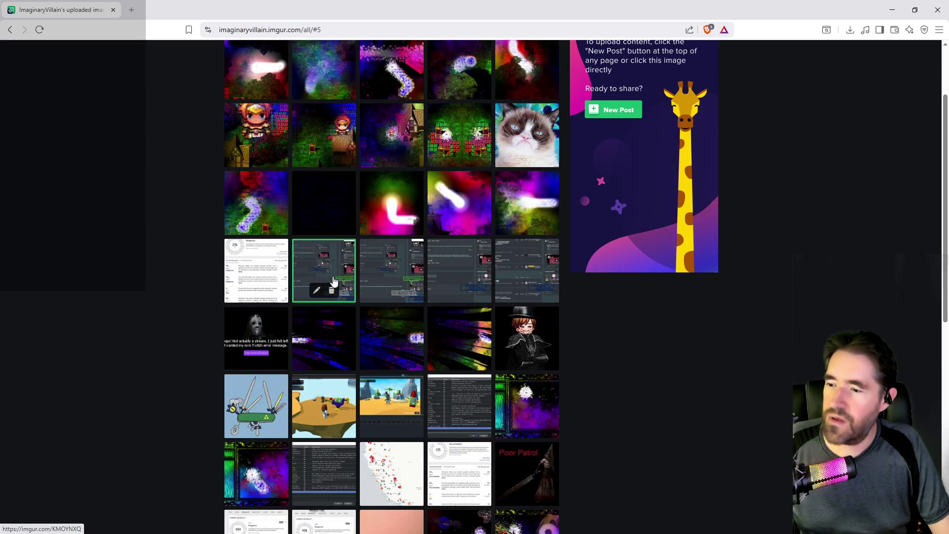
Open four uploaded images in background tabs and switch to the AccuWeather AQI post
middle_click(253, 272)
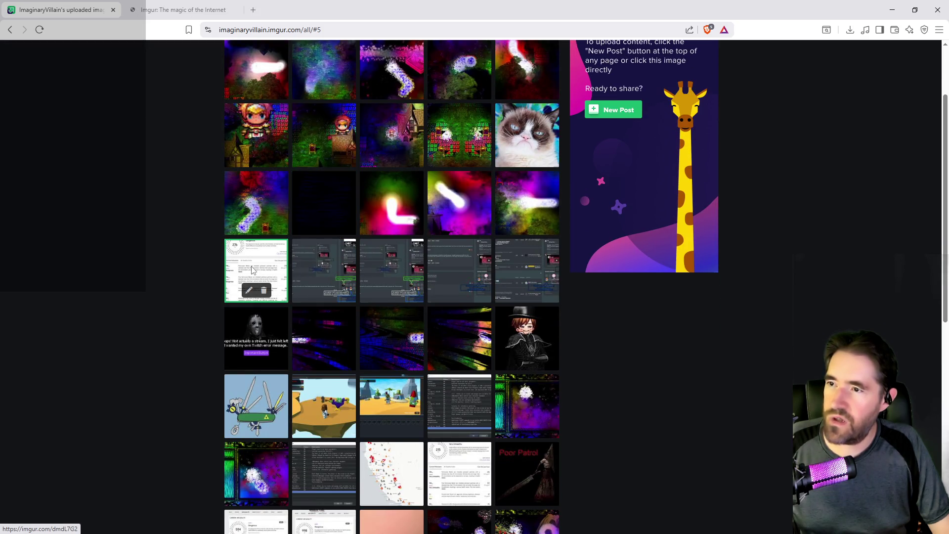
middle_click(446, 468)
scroll(248, 393, "down", 3)
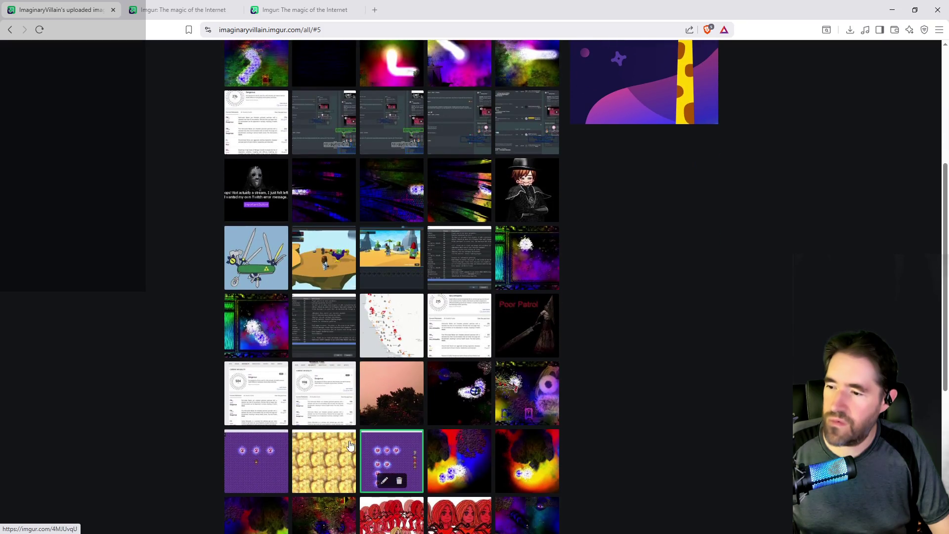
middle_click(249, 392)
middle_click(321, 389)
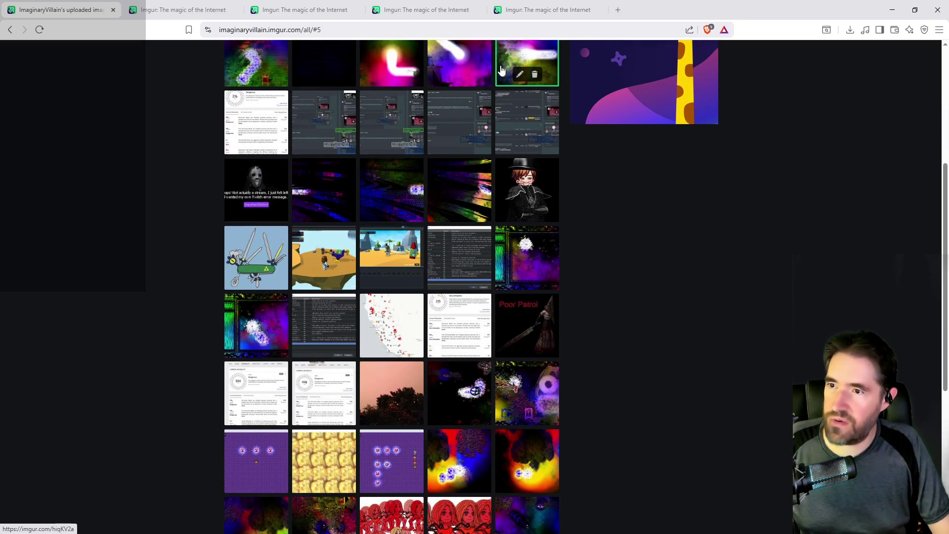
left_click(524, 10)
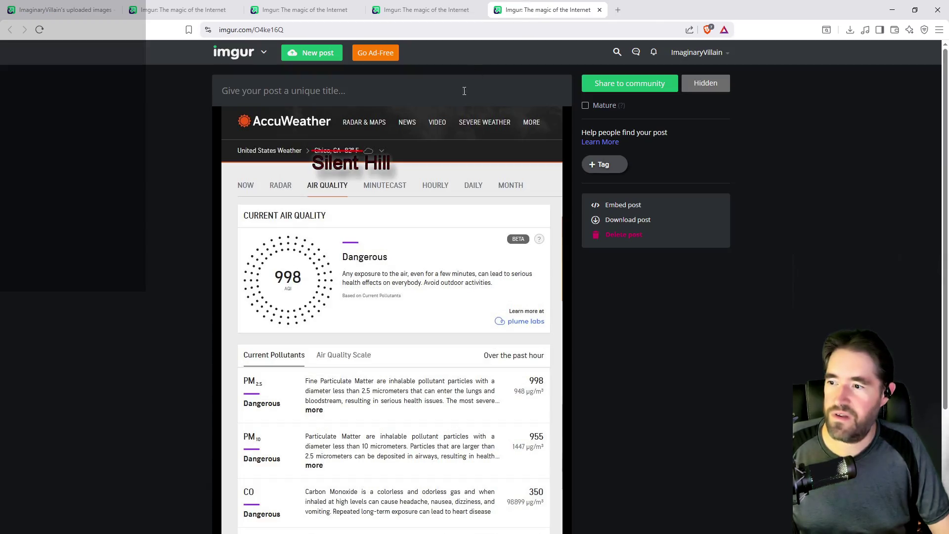
Compare the AQI 998, 504, 215 and 276 screenshots across tabs, then leave the browser
scroll(431, 202, "down", 2)
scroll(413, 282, "up", 1)
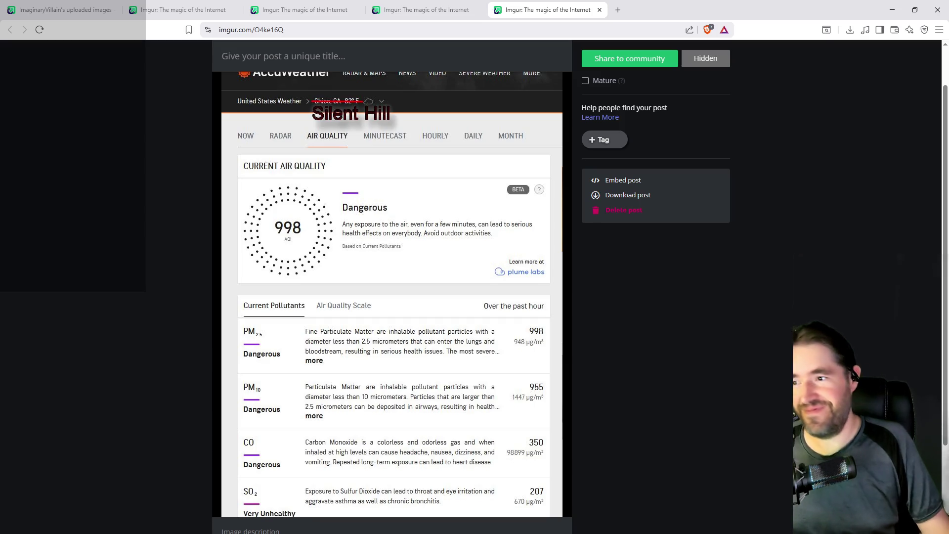
mouse_move(420, 258)
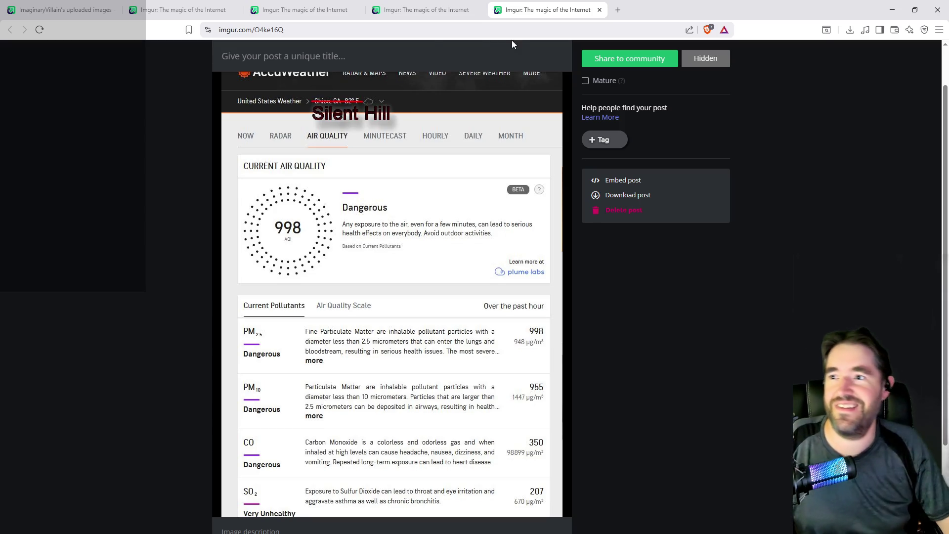
left_click(430, 10)
scroll(355, 289, "down", 1)
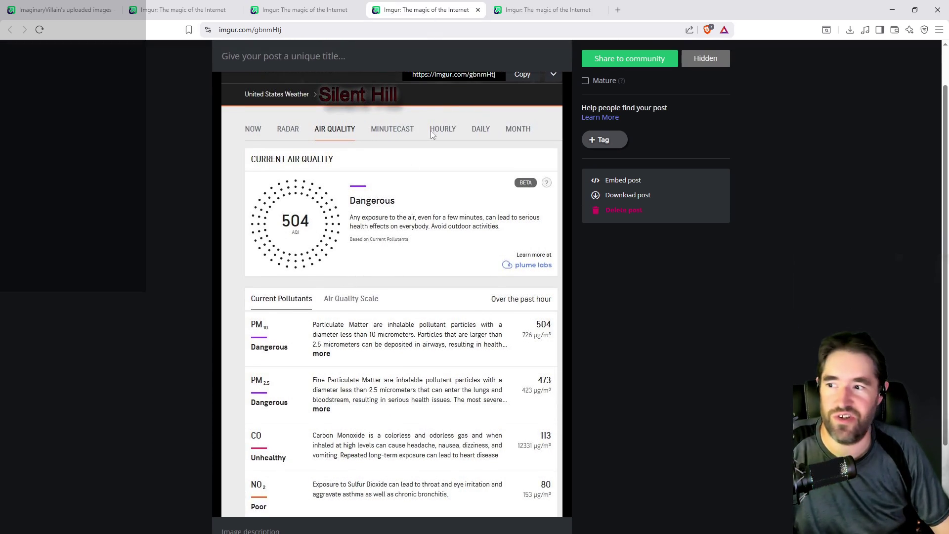
left_click(516, 10)
left_click(432, 10)
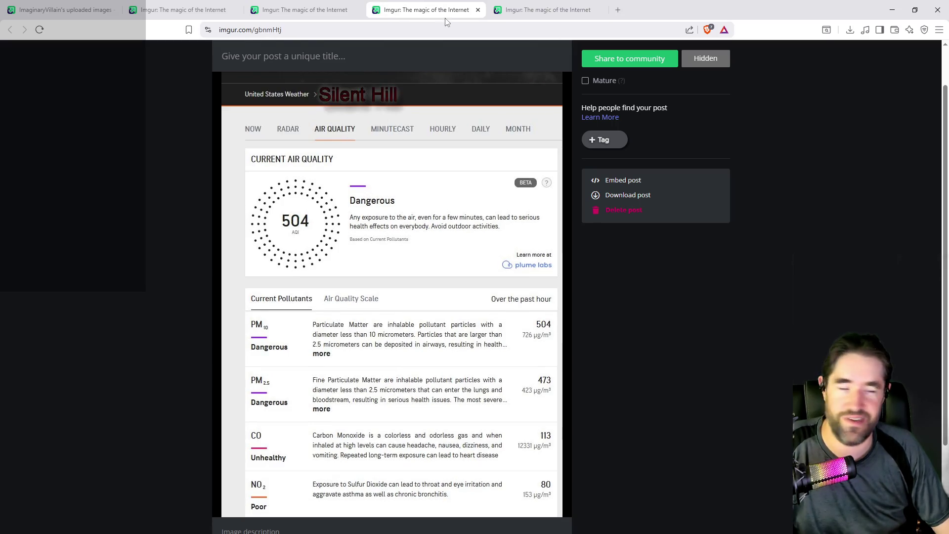
left_click(301, 10)
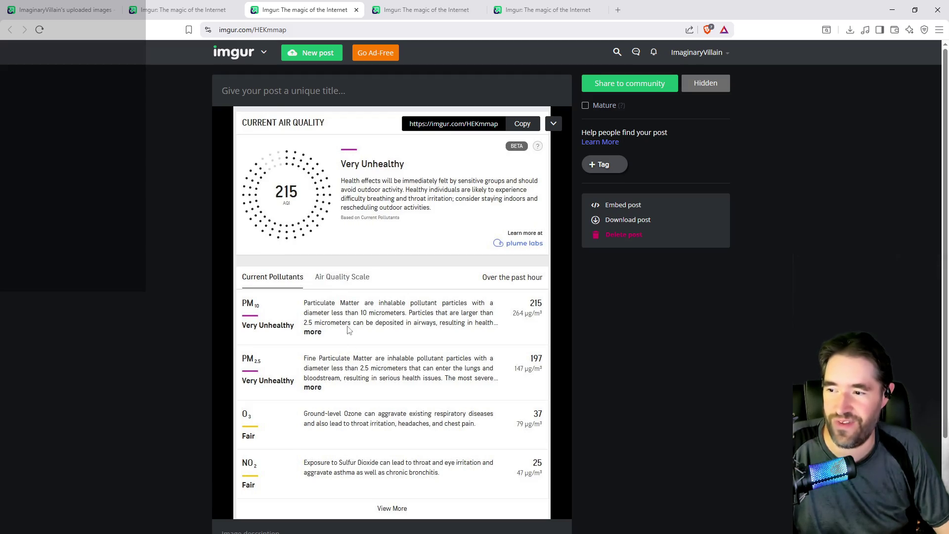
left_click(196, 10)
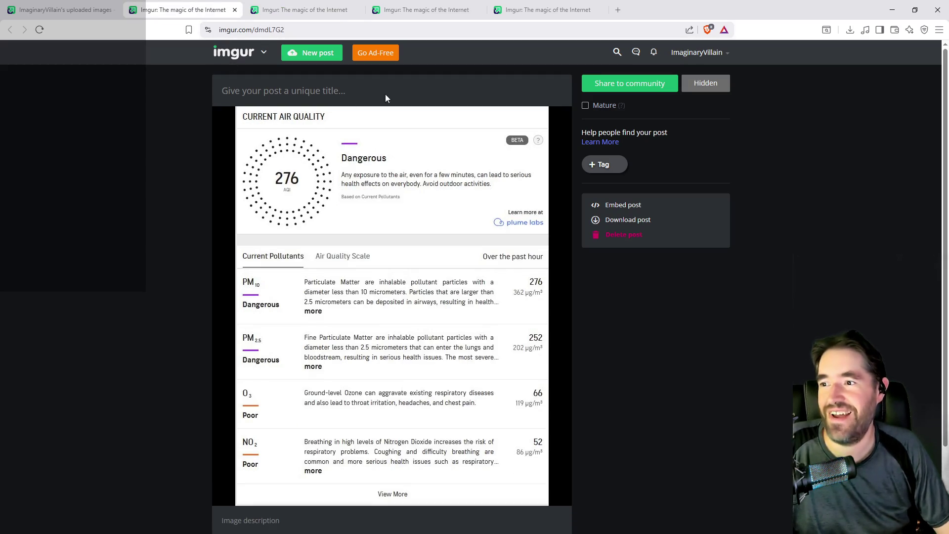
left_click(491, 14)
scroll(318, 331, "up", 1)
scroll(317, 330, "up", 1)
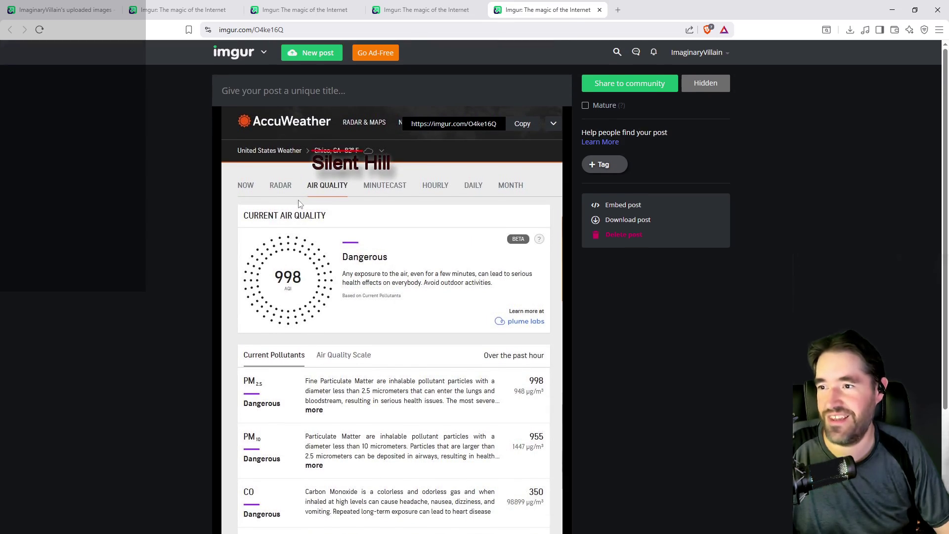
scroll(300, 204, "down", 2)
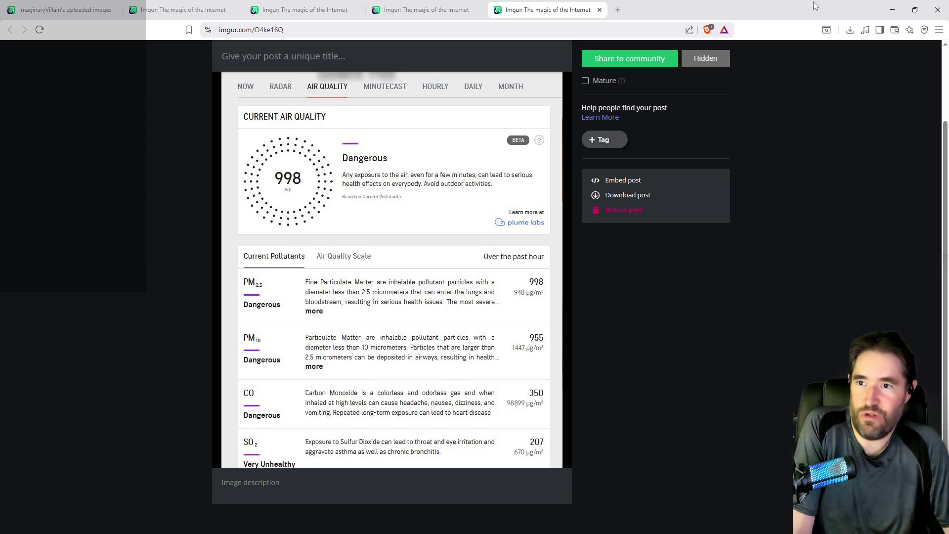
key("alt+Tab")
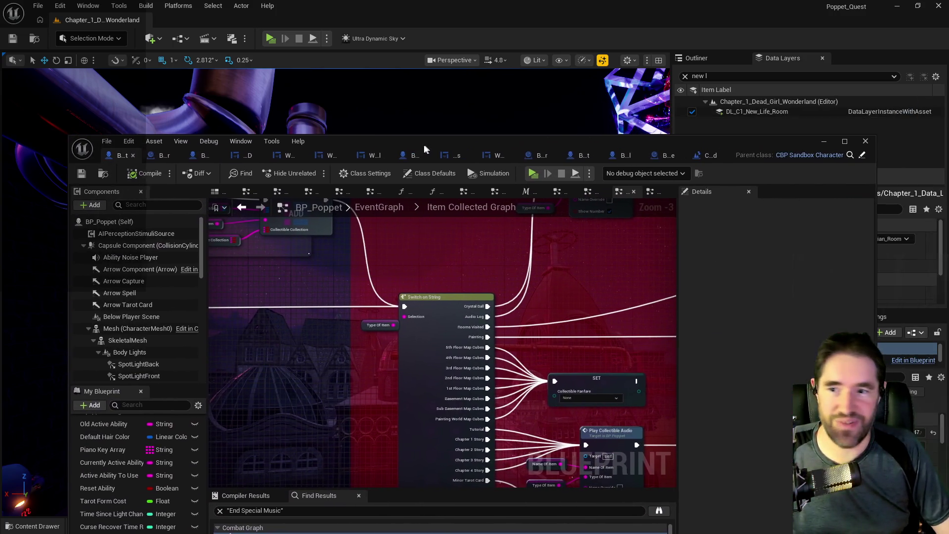
double_click(423, 144)
scroll(375, 247, "down", 3)
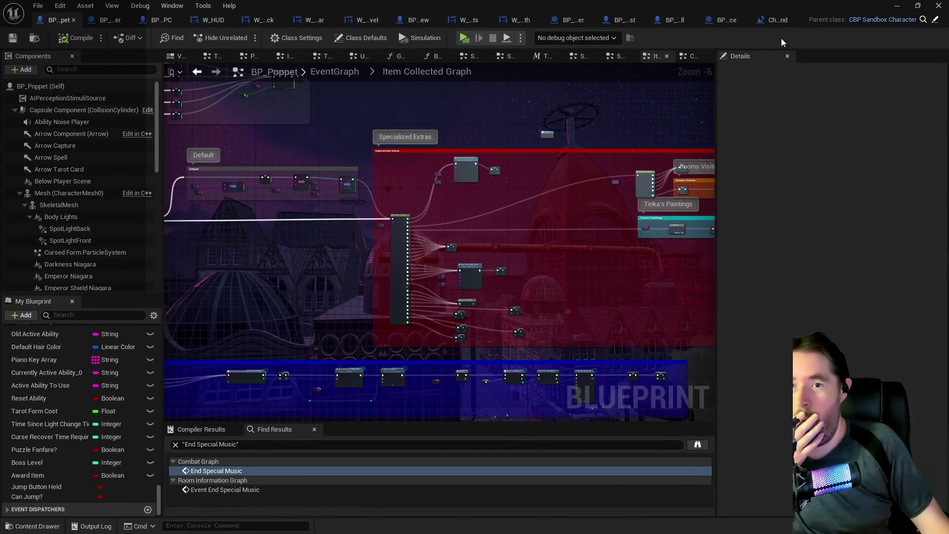
left_click_drag(773, 6, 948, 6)
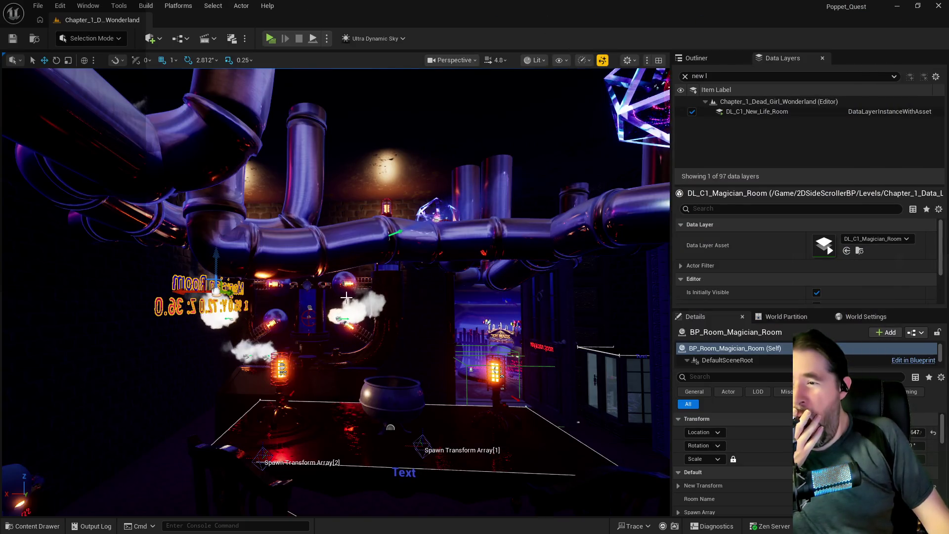
Show the level's actors in the Outliner
left_click(688, 59)
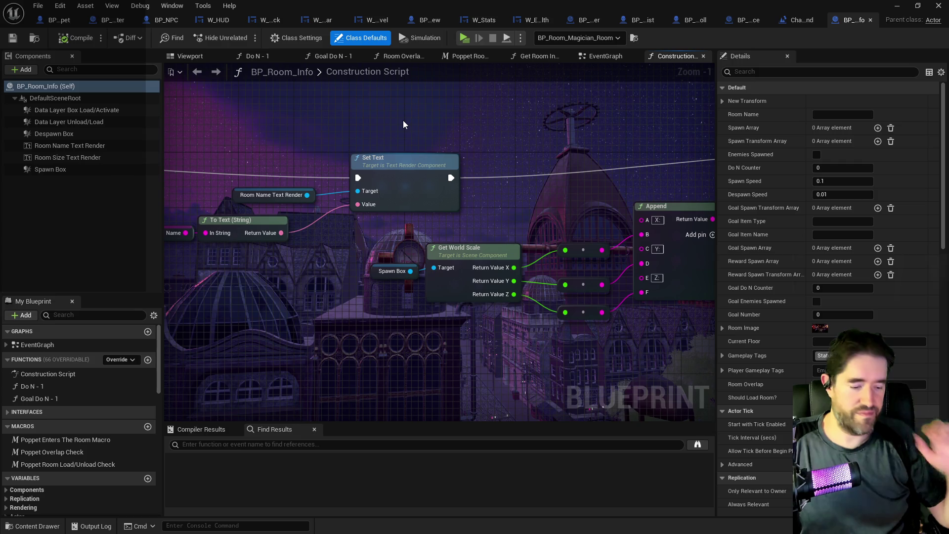
Review the Construction Script's Set Text and Set Relative Transform nodes, then survey the EventGraph
mouse_move(541, 240)
left_mouse_down()
mouse_move(427, 203)
mouse_move(681, 172)
left_mouse_up()
scroll(521, 191, "down", 1)
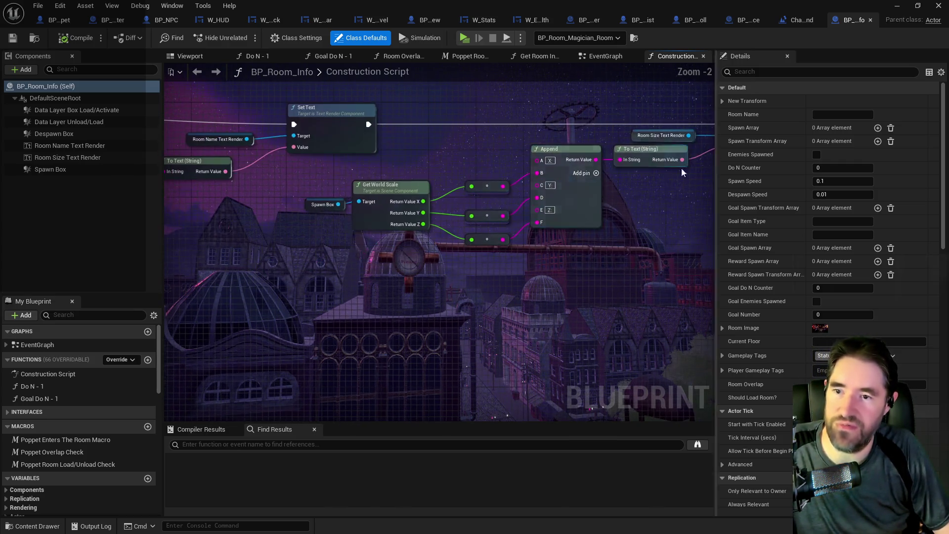
mouse_move(395, 157)
left_mouse_down()
mouse_move(602, 149)
mouse_move(666, 228)
left_mouse_up()
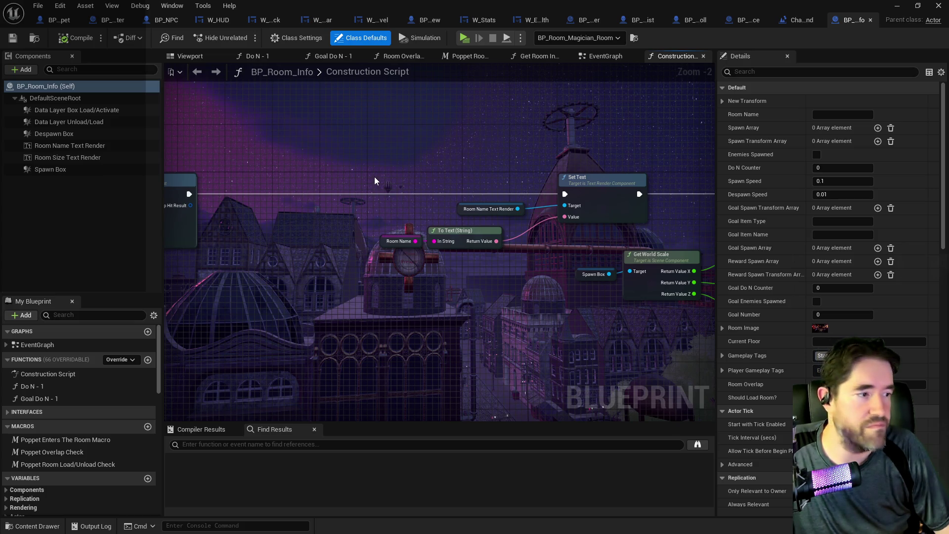
mouse_move(373, 170)
left_mouse_down()
mouse_move(338, 156)
mouse_move(534, 237)
mouse_move(339, 196)
mouse_move(618, 248)
left_mouse_up()
scroll(340, 196, "down", 3)
left_click_drag(219, 211, 610, 220)
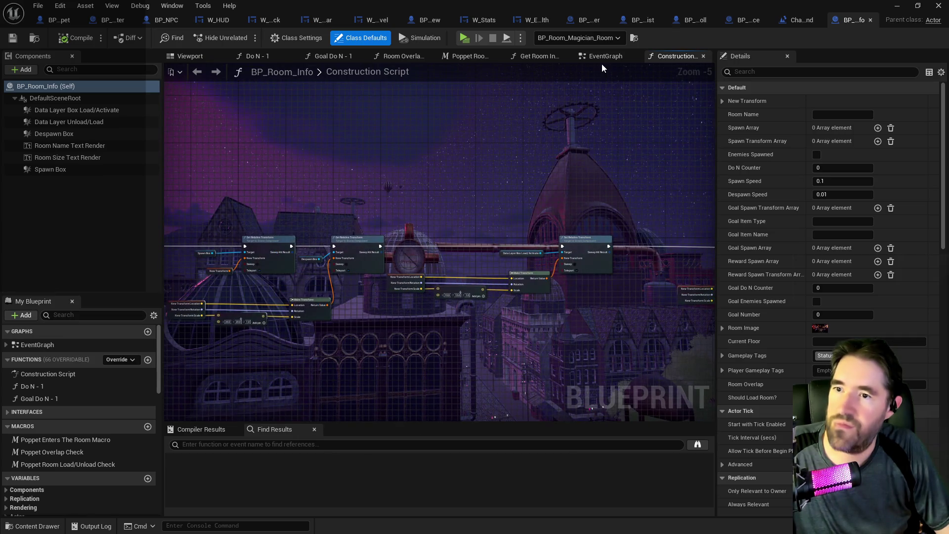
left_click(601, 62)
left_click_drag(547, 297, 492, 282)
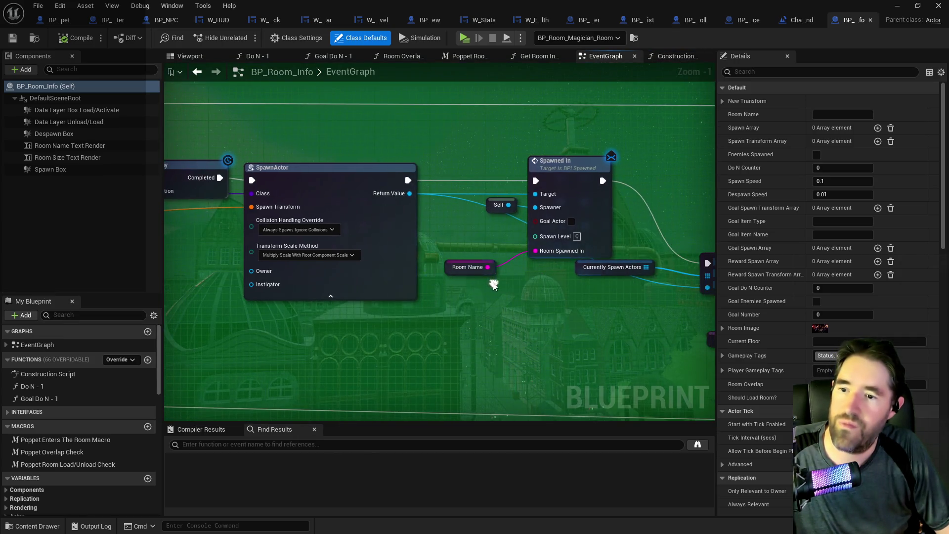
scroll(548, 313, "down", 4)
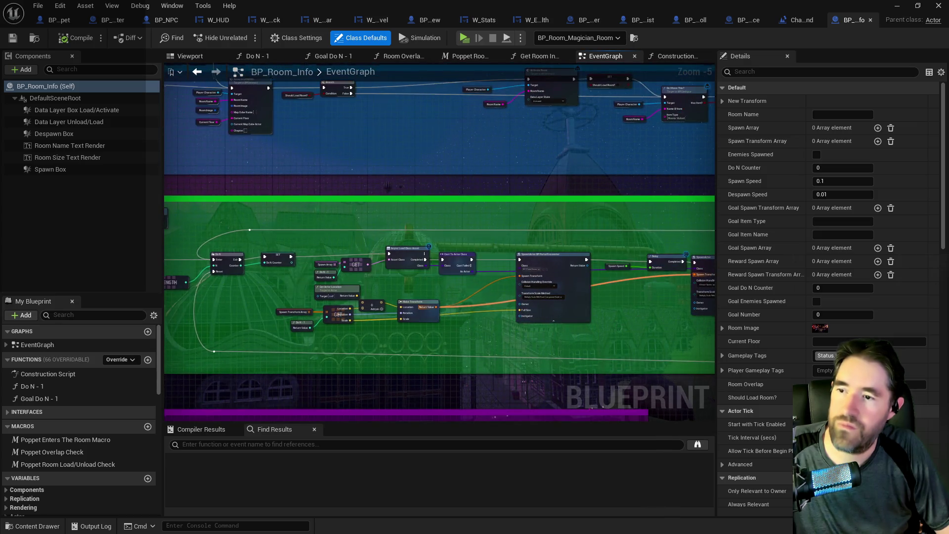
left_click_drag(278, 209, 451, 310)
scroll(494, 222, "up", 3)
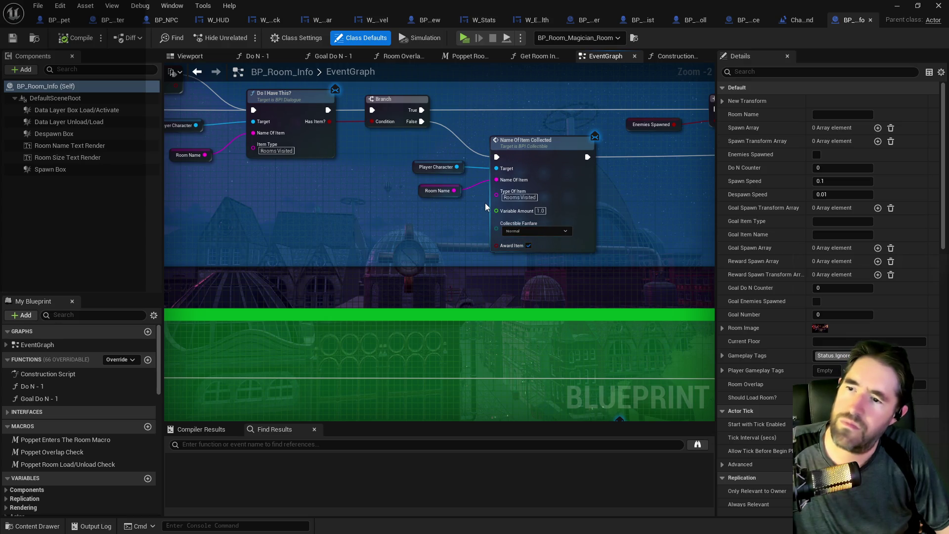
scroll(483, 193, "down", 2)
left_click_drag(375, 192, 540, 209)
mouse_move(393, 254)
left_mouse_down()
mouse_move(649, 243)
mouse_move(345, 191)
left_mouse_up()
scroll(345, 190, "down", 2)
scroll(255, 156, "up", 3)
left_click_drag(435, 321, 363, 242)
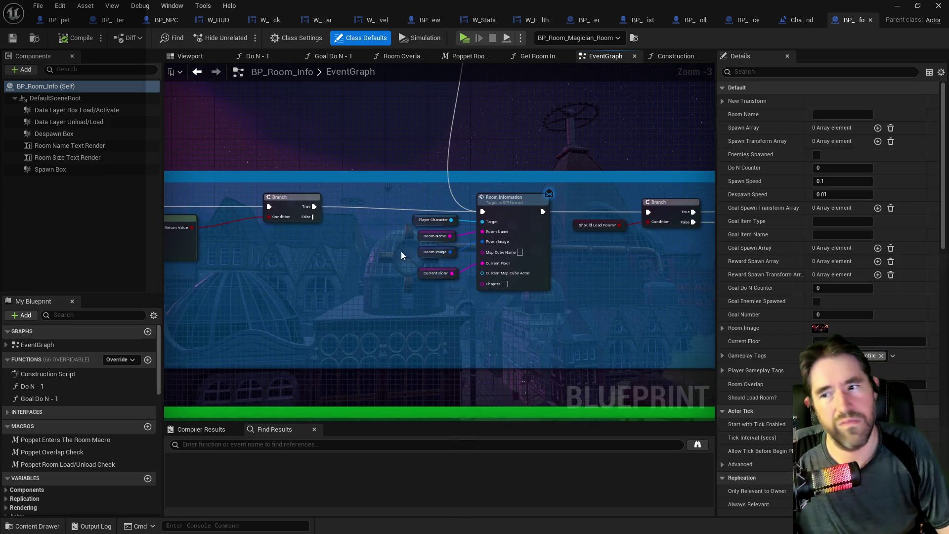
mouse_move(452, 294)
left_mouse_down()
mouse_move(470, 303)
mouse_move(586, 292)
mouse_move(442, 259)
mouse_move(394, 224)
mouse_move(402, 218)
mouse_move(290, 174)
mouse_move(385, 256)
left_mouse_up()
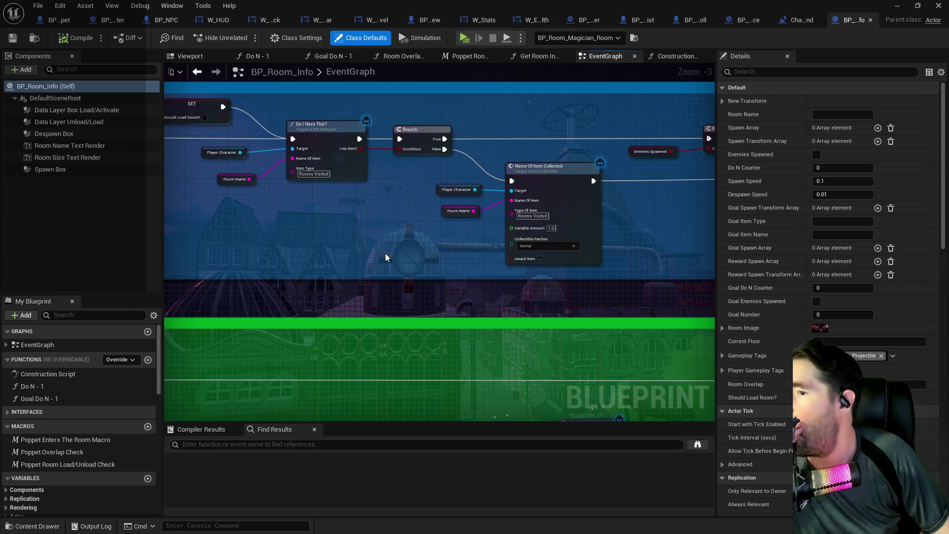
mouse_move(385, 253)
left_mouse_down()
mouse_move(320, 235)
mouse_move(450, 233)
mouse_move(329, 217)
left_mouse_up()
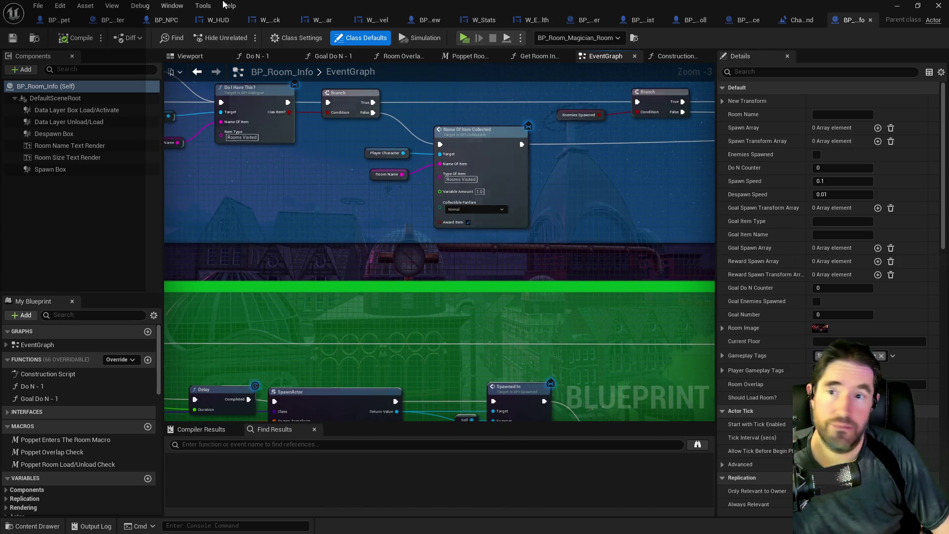
left_click(64, 22)
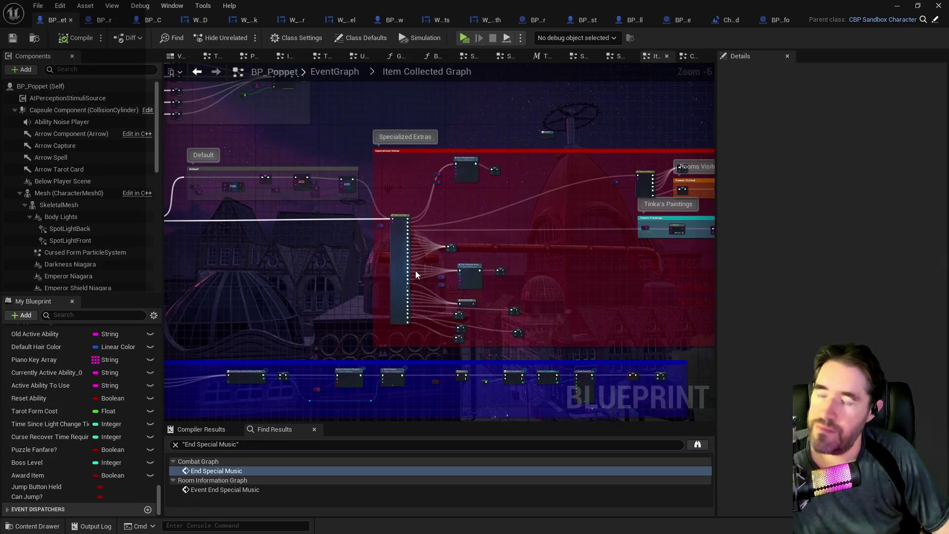
scroll(419, 277, "up", 2)
scroll(307, 212, "up", 1)
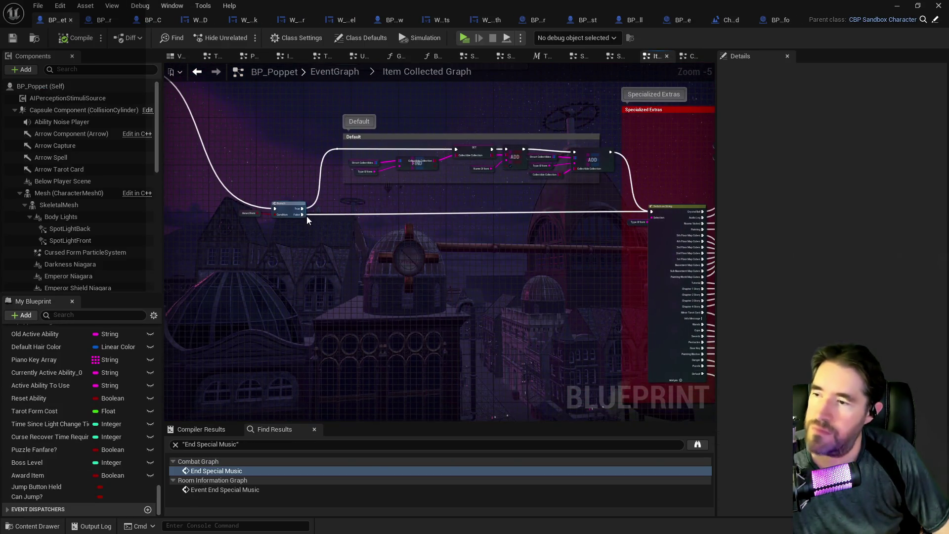
mouse_move(553, 244)
left_mouse_down()
mouse_move(413, 250)
mouse_move(360, 200)
left_mouse_up()
left_click_drag(355, 242, 352, 188)
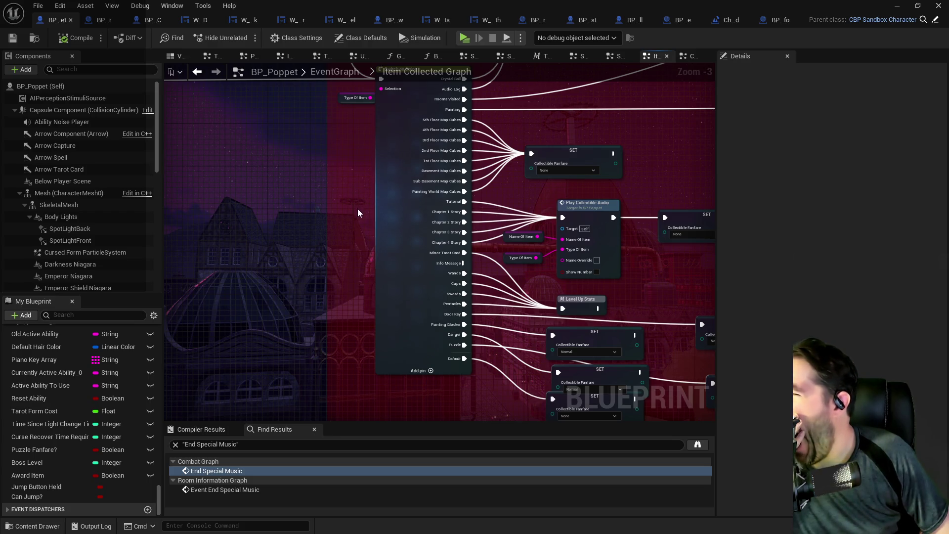
mouse_move(394, 271)
left_mouse_down()
mouse_move(396, 328)
mouse_move(387, 279)
left_mouse_up()
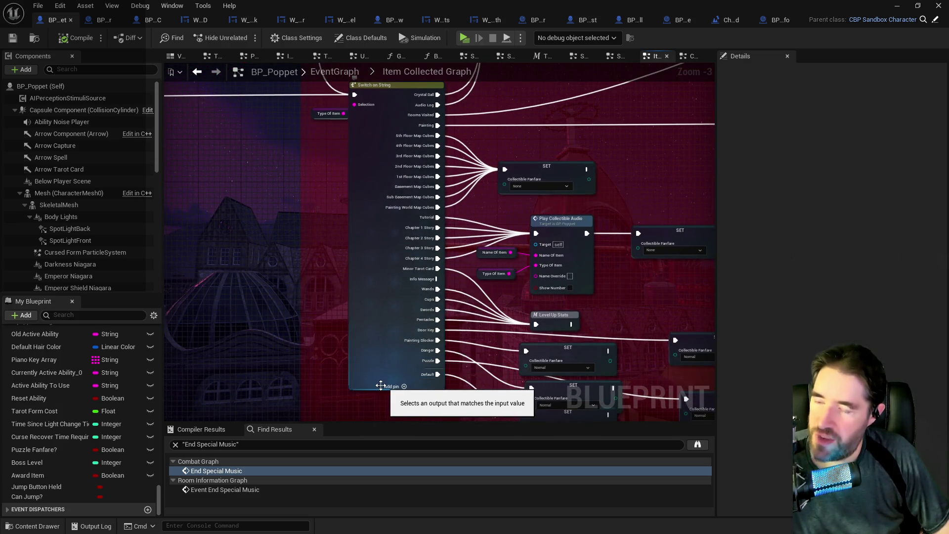
left_click_drag(376, 331, 394, 373)
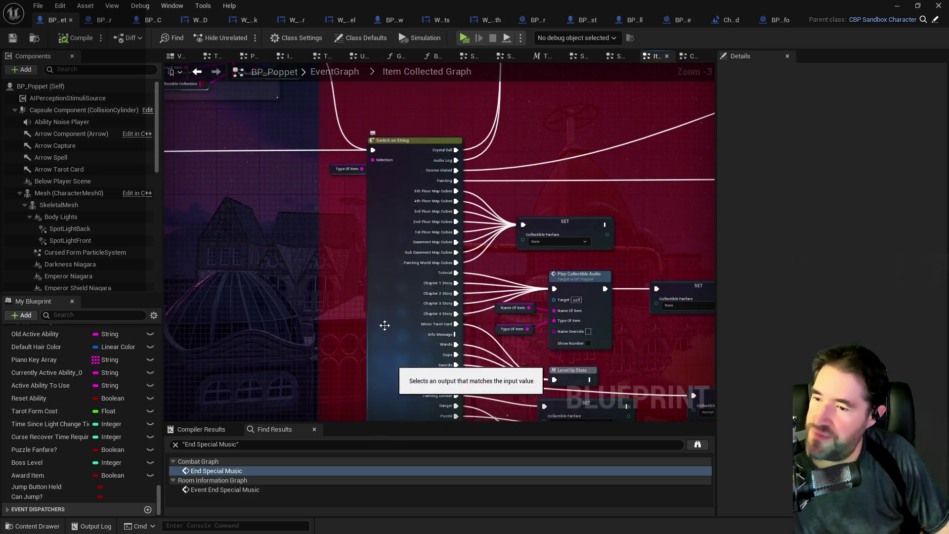
left_click_drag(386, 324, 385, 356)
mouse_move(396, 324)
left_mouse_down()
mouse_move(396, 349)
mouse_move(399, 316)
mouse_move(266, 327)
mouse_move(384, 311)
mouse_move(306, 313)
left_mouse_up()
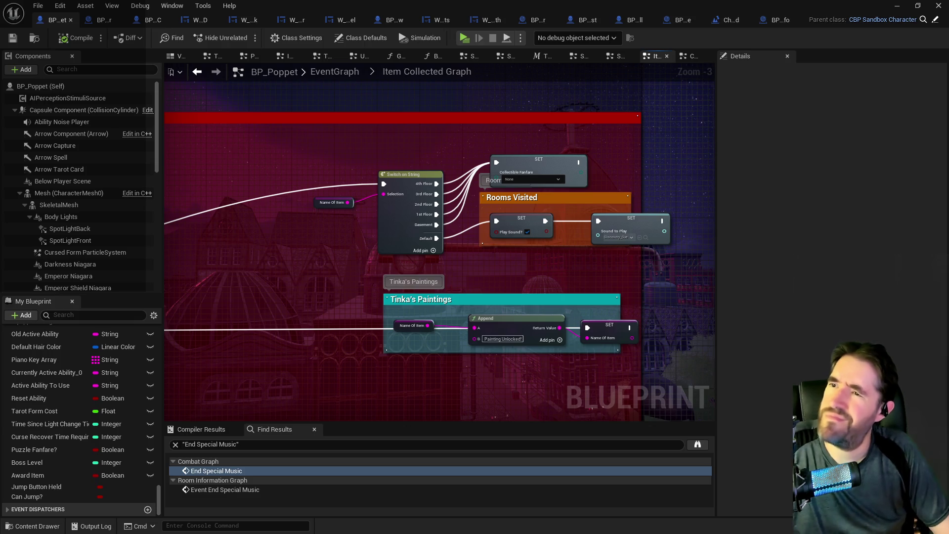
mouse_move(241, 242)
left_mouse_down()
mouse_move(513, 271)
mouse_move(441, 267)
mouse_move(659, 265)
mouse_move(607, 293)
mouse_move(395, 330)
mouse_move(388, 317)
mouse_move(642, 396)
left_mouse_up()
mouse_move(476, 323)
left_mouse_down()
mouse_move(499, 302)
mouse_move(514, 196)
mouse_move(512, 226)
mouse_move(383, 263)
left_mouse_up()
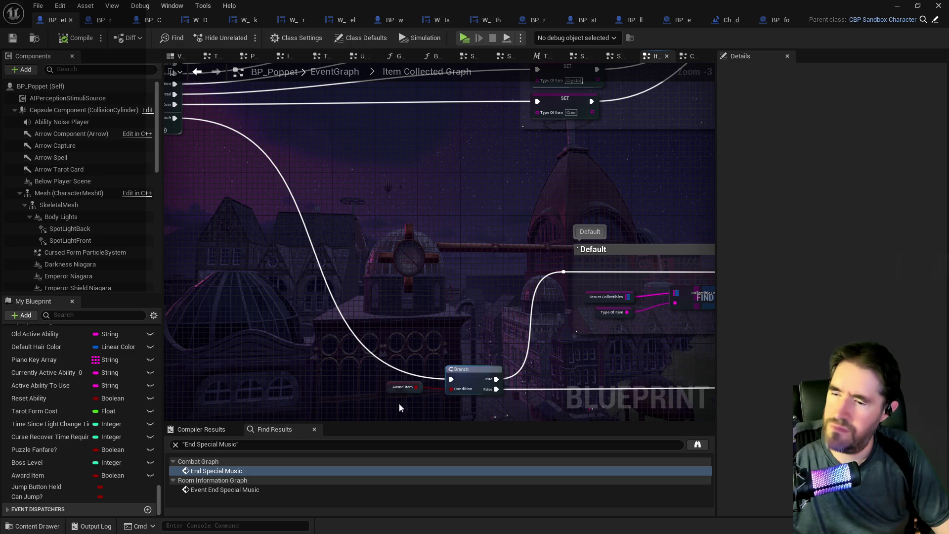
left_click(778, 19)
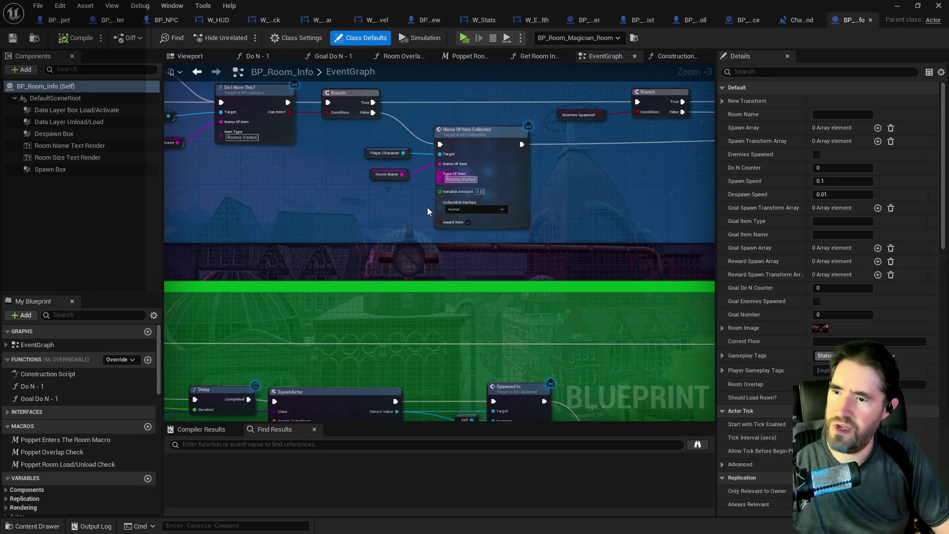
mouse_move(429, 219)
left_mouse_down()
mouse_move(454, 185)
mouse_move(475, 196)
left_mouse_up()
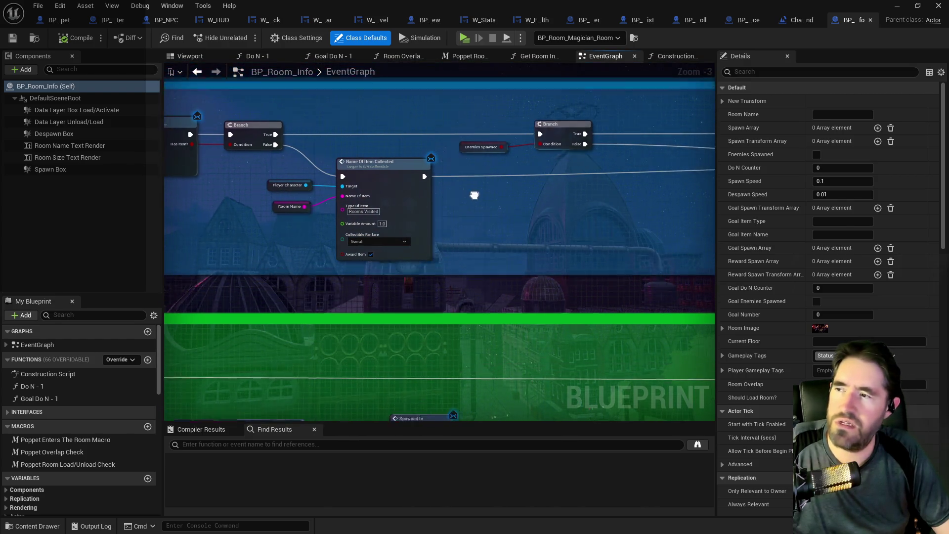
double_click(318, 244)
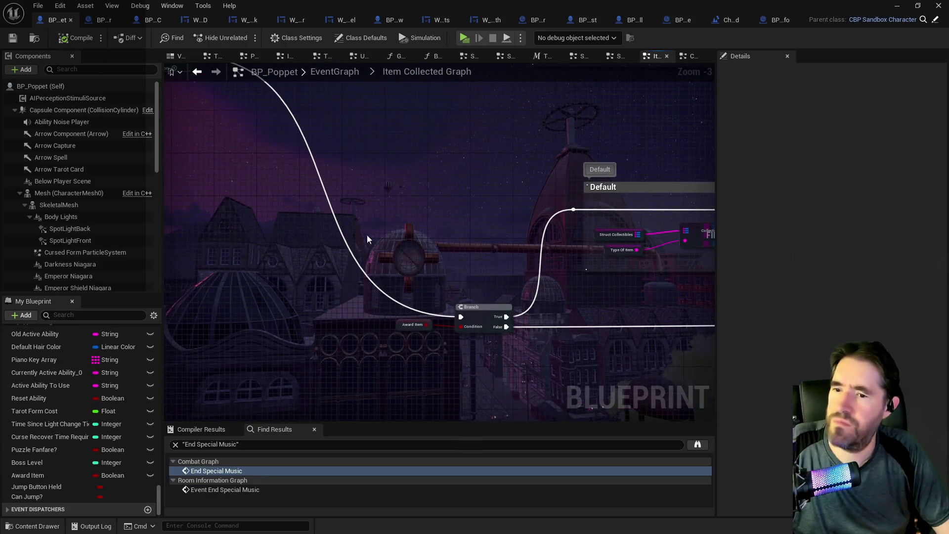
Add a Print String node above the Branch
right_click(399, 258)
type("print stri")
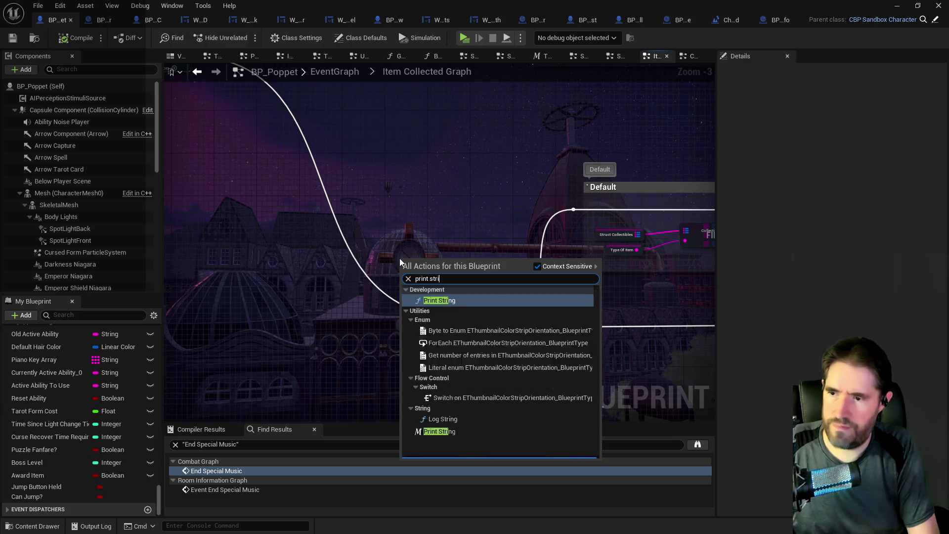
type("ng")
left_click(431, 332)
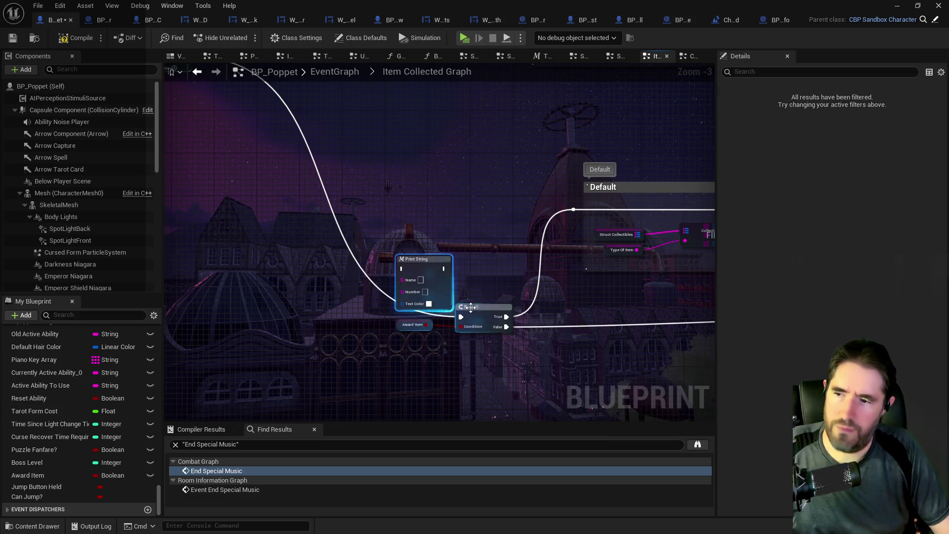
mouse_move(425, 259)
left_mouse_down()
mouse_move(500, 195)
mouse_move(411, 200)
mouse_move(217, 233)
left_mouse_up()
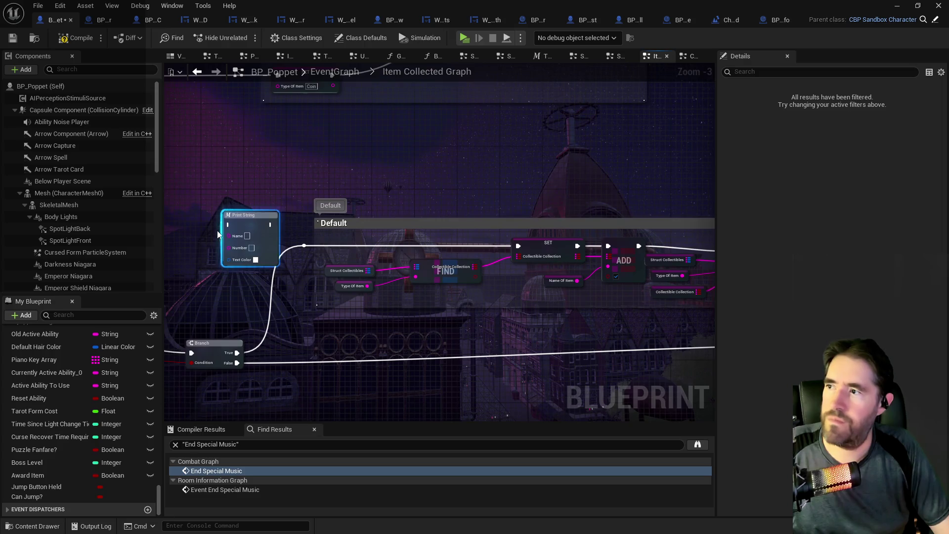
scroll(296, 257, "up", 2)
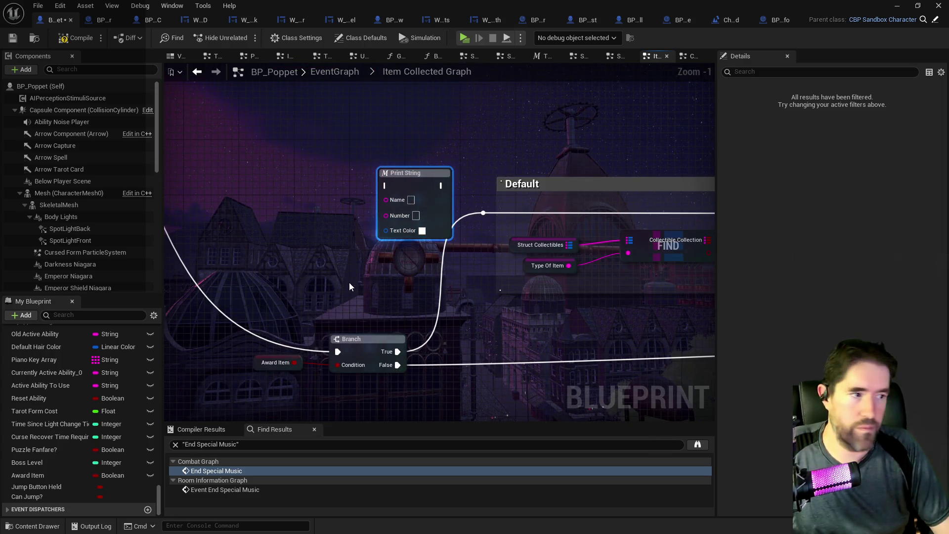
left_click_drag(467, 285, 372, 286)
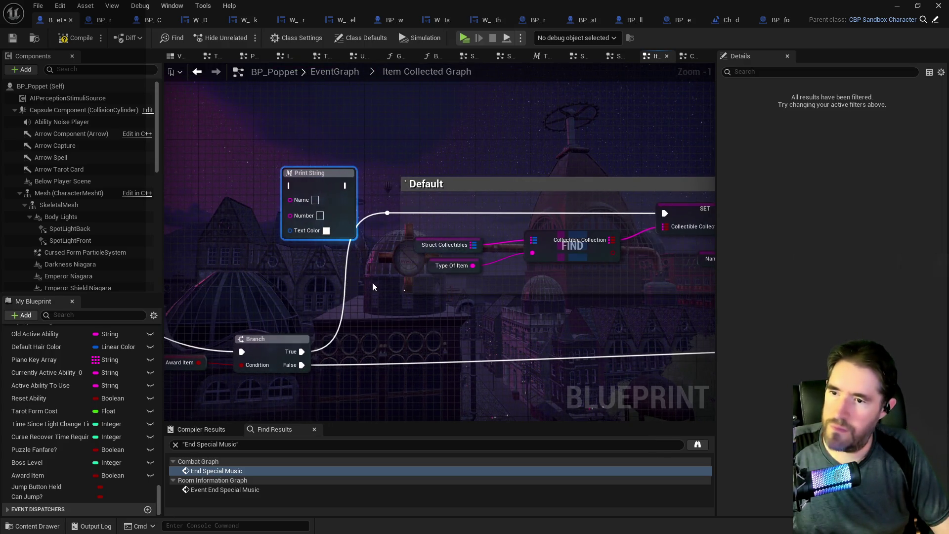
Copy the Type Of Item getter and connect it to Print String
left_click(435, 269)
key("ctrl+c")
key("ctrl+v")
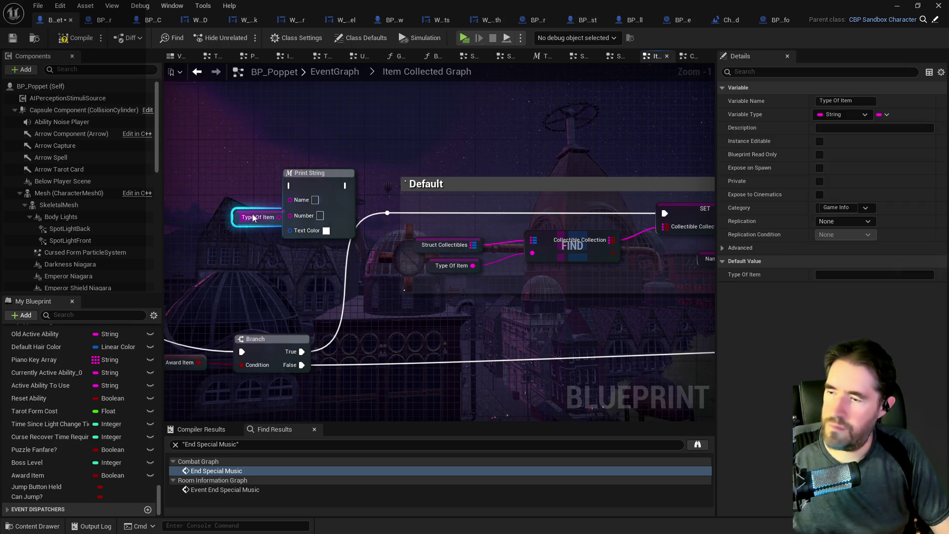
mouse_move(253, 217)
left_mouse_down()
mouse_move(221, 217)
mouse_move(291, 204)
left_mouse_up()
left_click_drag(401, 292, 283, 279)
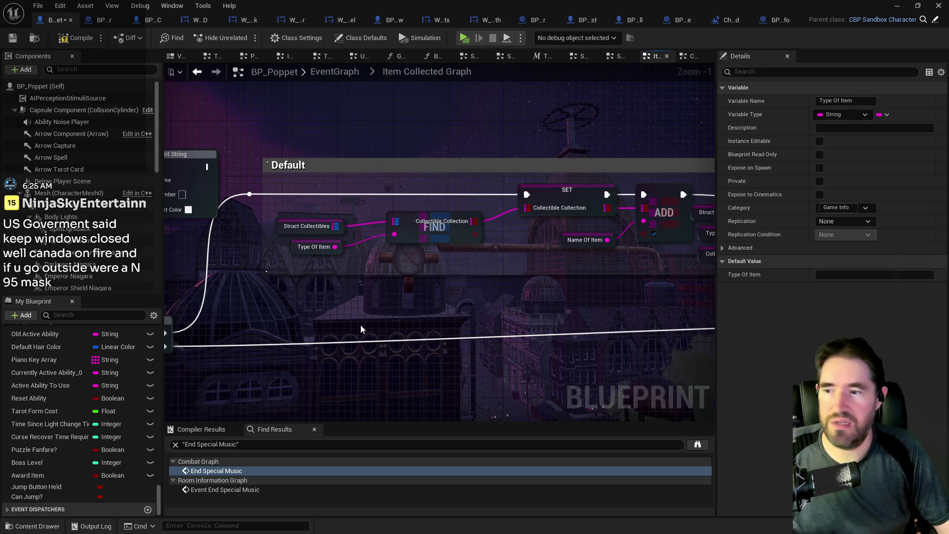
Paste a Name Of Item getter, wire it into Print String, and move the three nodes together
mouse_move(550, 245)
left_mouse_down()
mouse_move(506, 242)
mouse_move(767, 244)
left_mouse_up()
key("ctrl+v")
mouse_move(329, 232)
left_mouse_down()
mouse_move(309, 232)
mouse_move(365, 197)
left_mouse_up()
left_click_drag(289, 181, 243, 209)
left_click_drag(333, 267, 334, 267)
left_click_drag(339, 191, 456, 108)
mouse_move(412, 220)
left_mouse_down()
mouse_move(32, 192)
mouse_move(357, 262)
left_mouse_up()
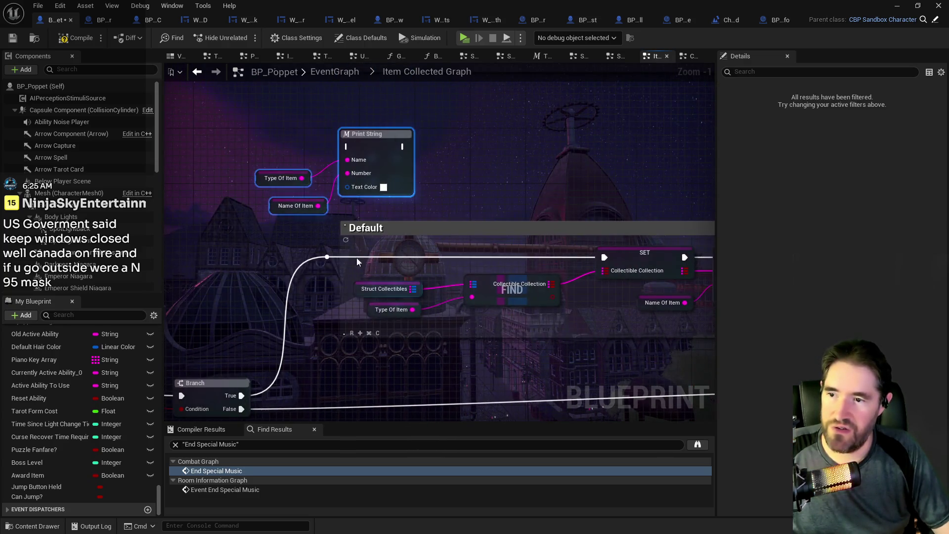
Route execution through Print String into SET, then cut and paste the group beside the Branch
left_click(326, 257)
mouse_move(326, 256)
left_mouse_down()
mouse_move(338, 149)
mouse_move(347, 146)
mouse_move(559, 247)
mouse_move(603, 257)
left_mouse_up()
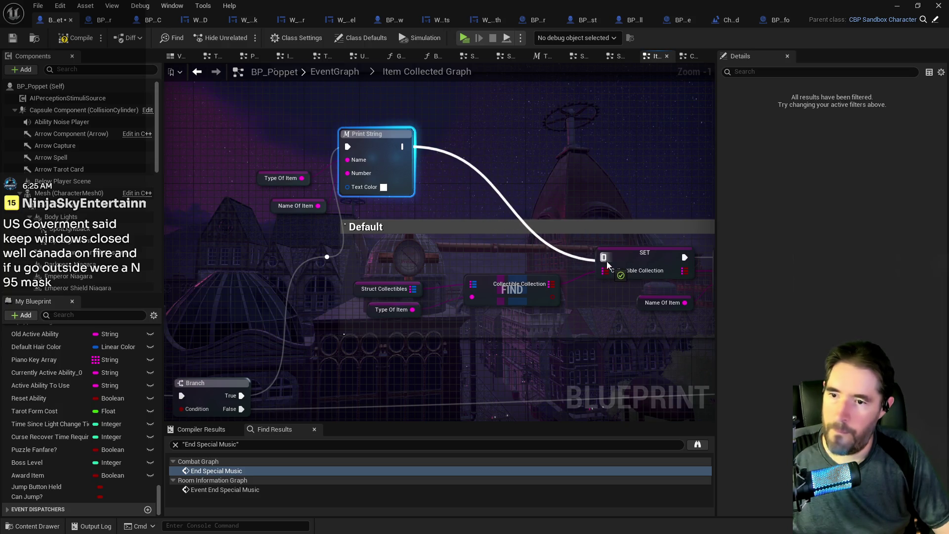
left_click_drag(278, 119, 369, 206)
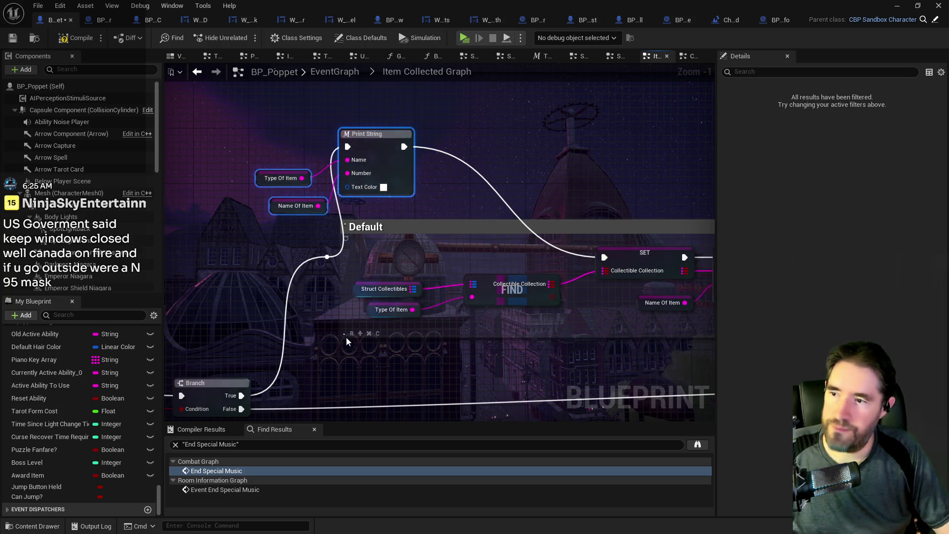
key("ctrl+x")
left_click_drag(343, 414, 330, 254)
key("ctrl+v")
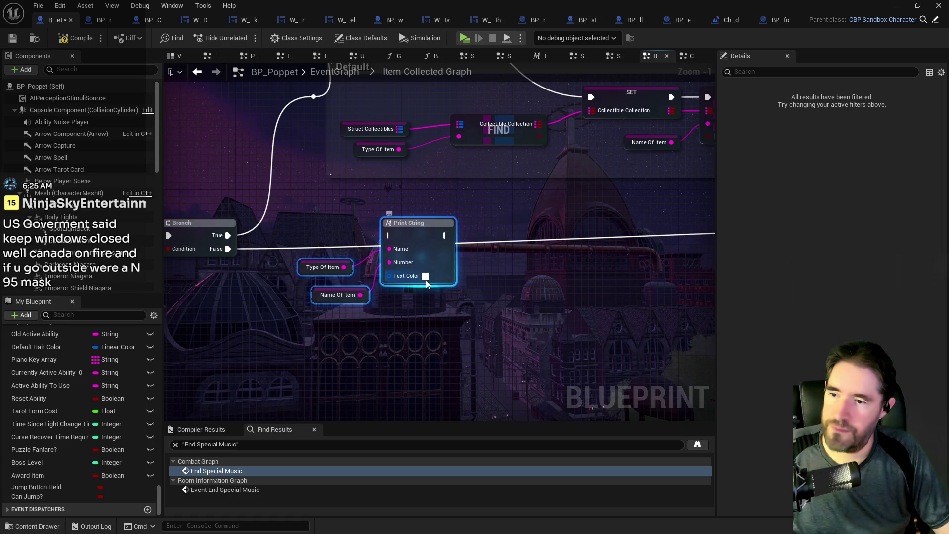
Give Print String an orange-red text colour and wire the Branch's False output into it
left_click(425, 276)
mouse_move(484, 321)
left_mouse_down()
mouse_move(534, 327)
mouse_move(571, 372)
left_mouse_up()
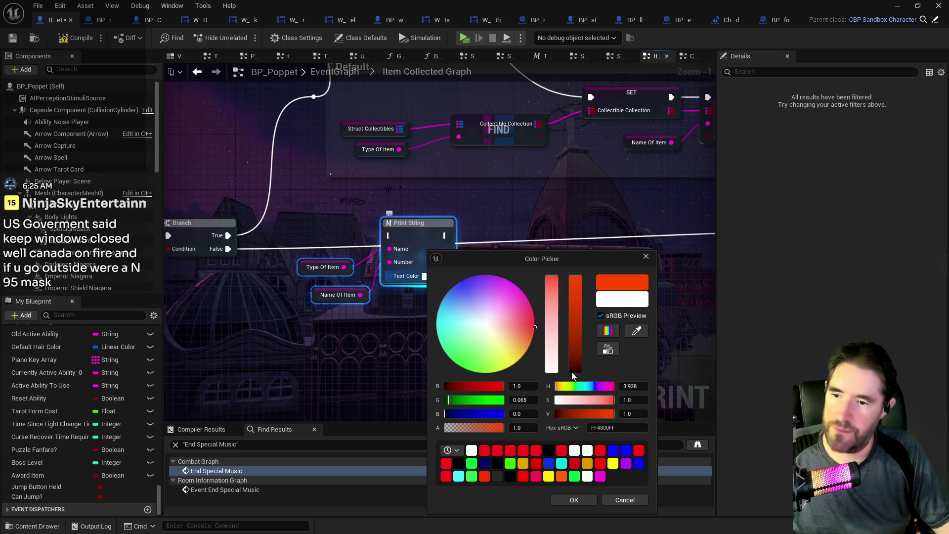
left_click(572, 500)
mouse_move(227, 248)
left_mouse_down()
mouse_move(374, 244)
mouse_move(389, 236)
left_mouse_up()
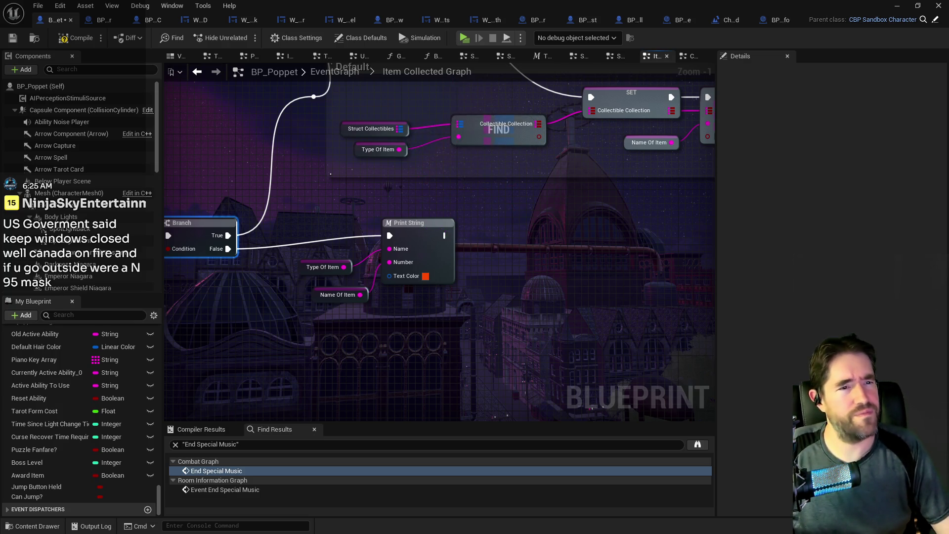
Connect Print String's execution output to the Switch on String
left_click_drag(569, 290, 391, 227)
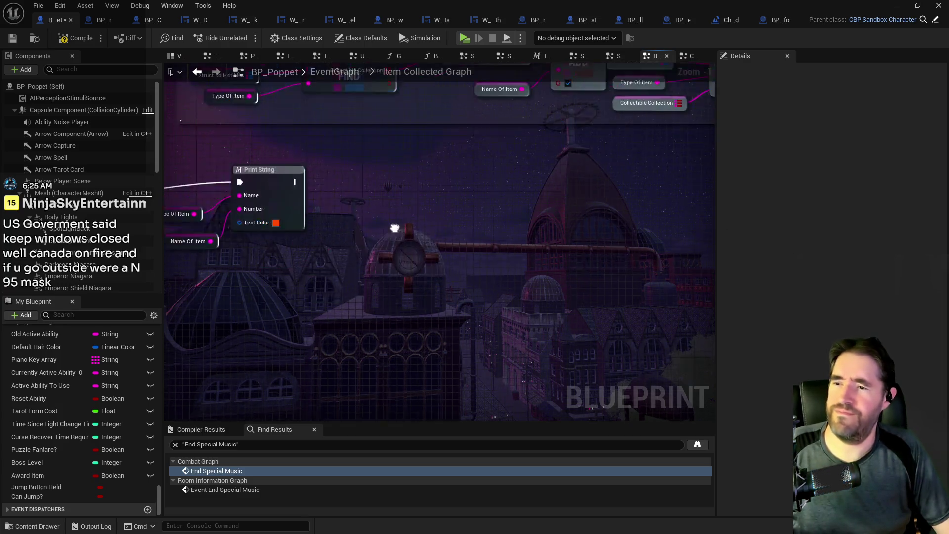
scroll(363, 227, "down", 1)
left_click(265, 186)
mouse_move(376, 191)
left_mouse_down()
mouse_move(570, 203)
mouse_move(526, 189)
left_mouse_up()
Change the Print String text colour to pure red, tidy the node, and compile
left_click_drag(382, 254, 636, 250)
scroll(402, 237, "up", 1)
left_click(359, 207)
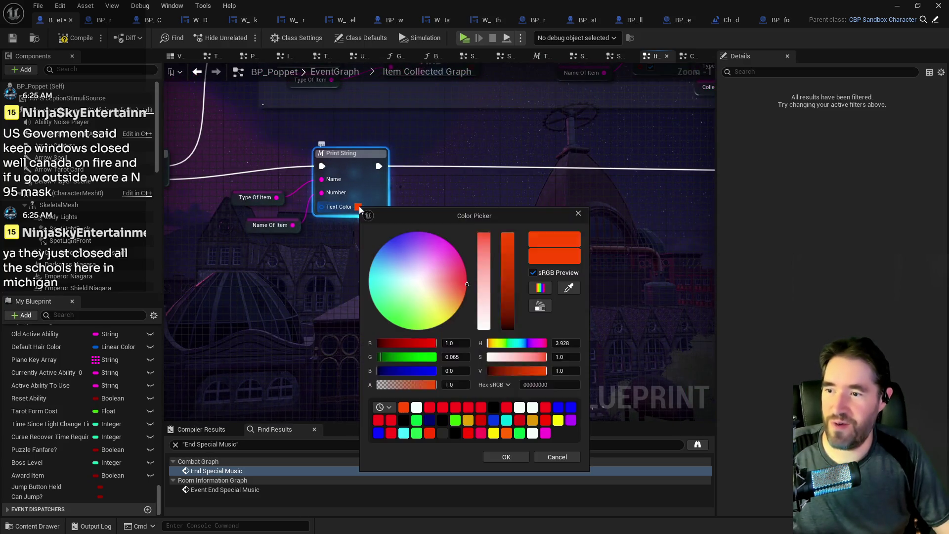
left_click(430, 408)
left_click(506, 456)
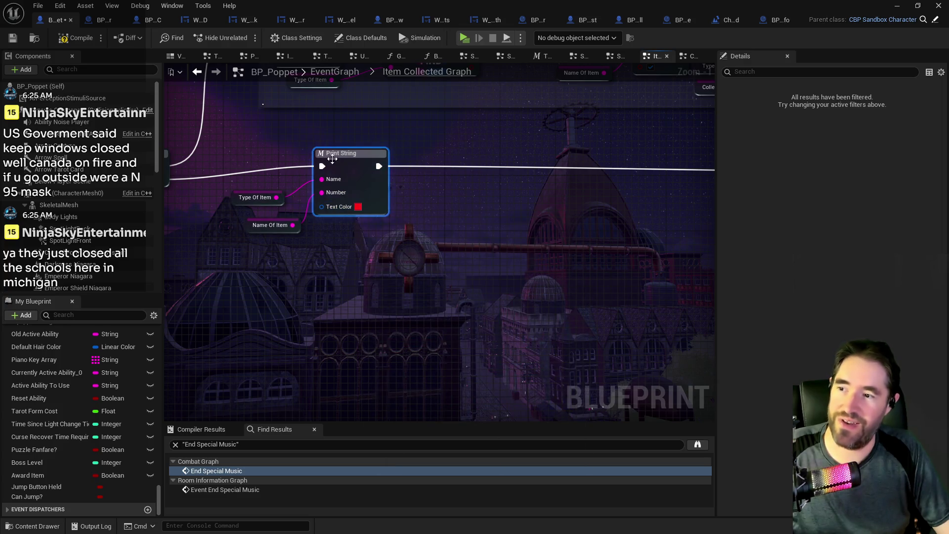
left_click_drag(332, 158, 339, 172)
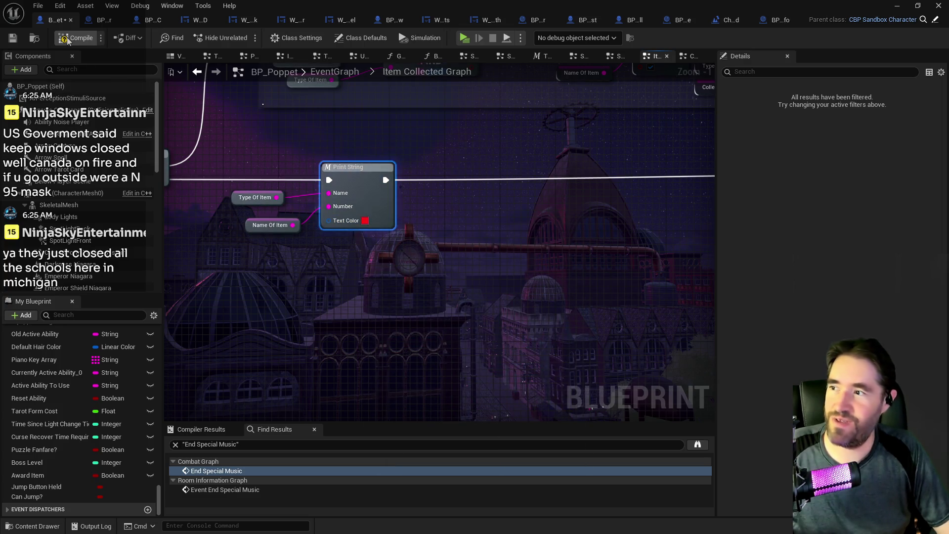
left_click(13, 40)
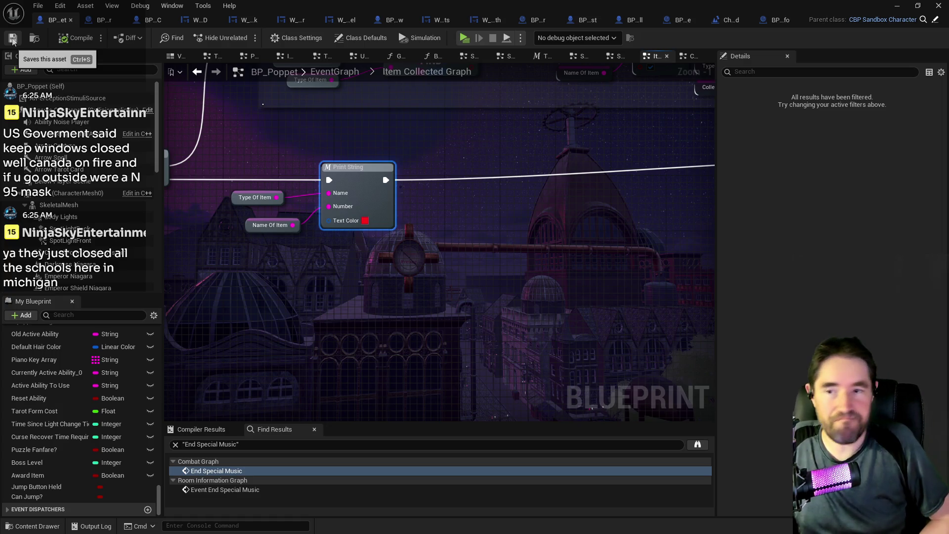
Return to the level editor and frame the viewport on the door near the Carnival area
key("alt+Tab")
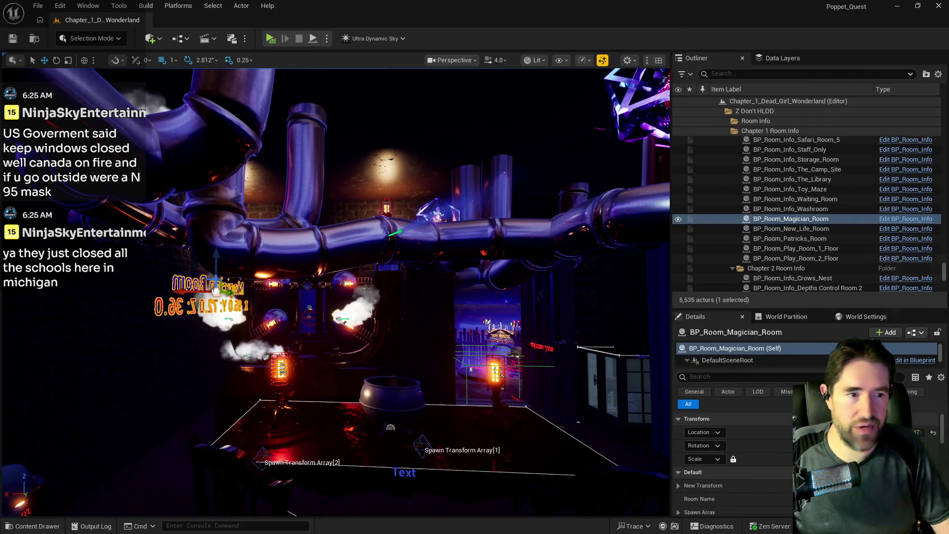
key("f")
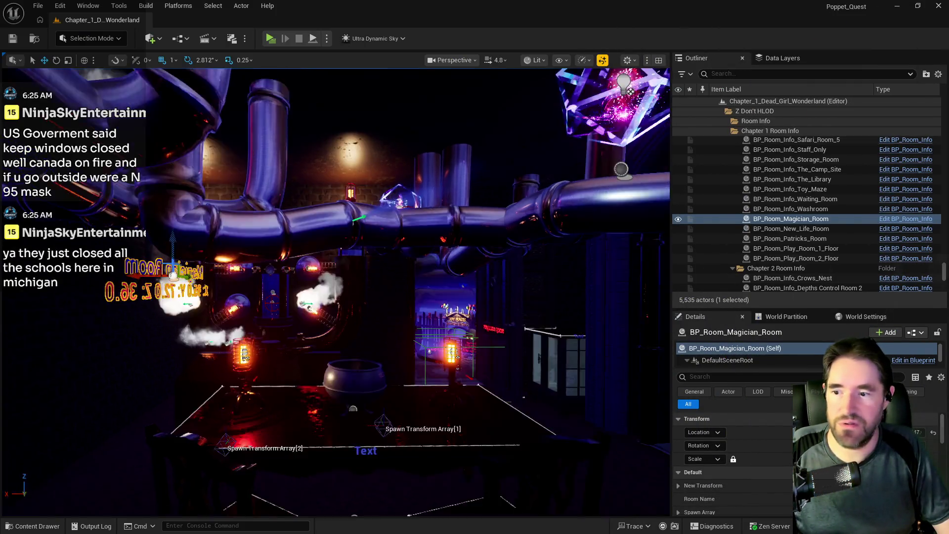
left_click(435, 277)
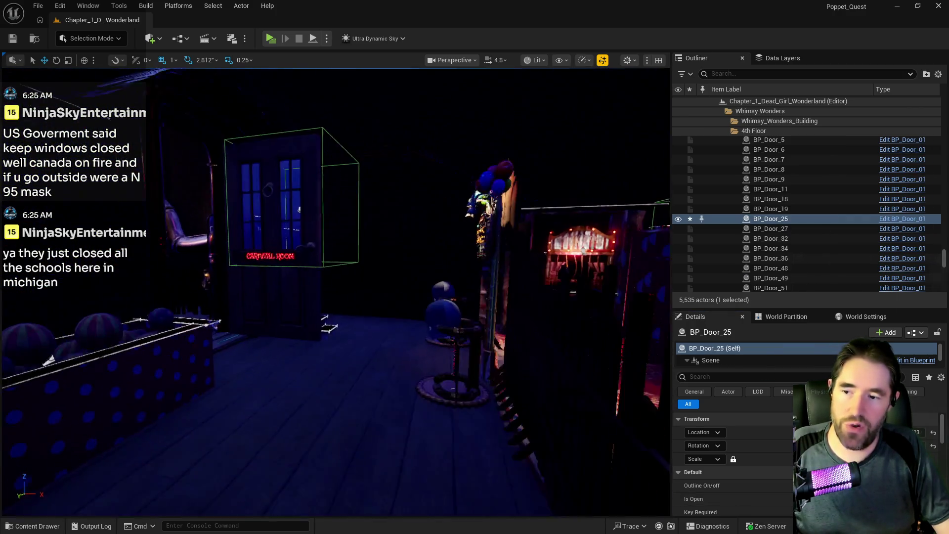
key("f")
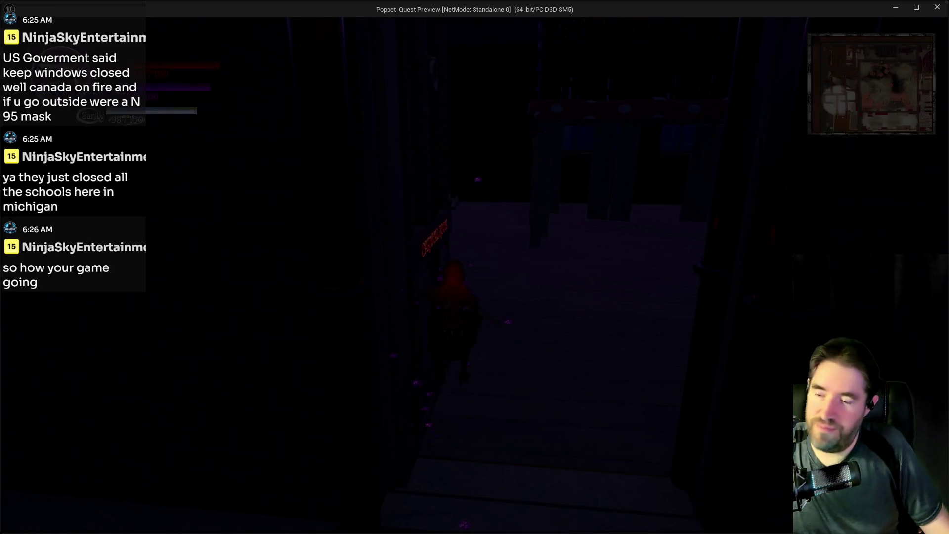
Run the character through the Carnival gate and Carnival Room into the Magician Room
key("w")
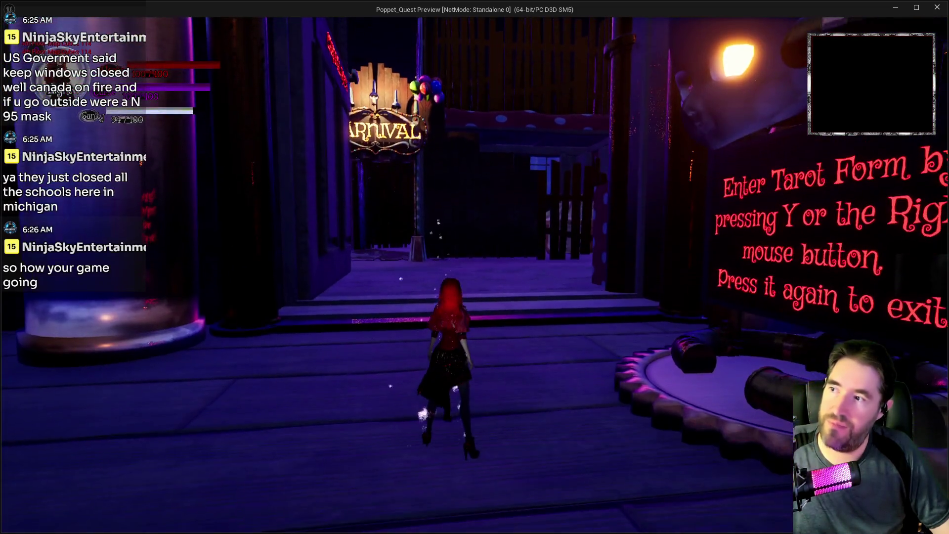
key("y")
key("w")
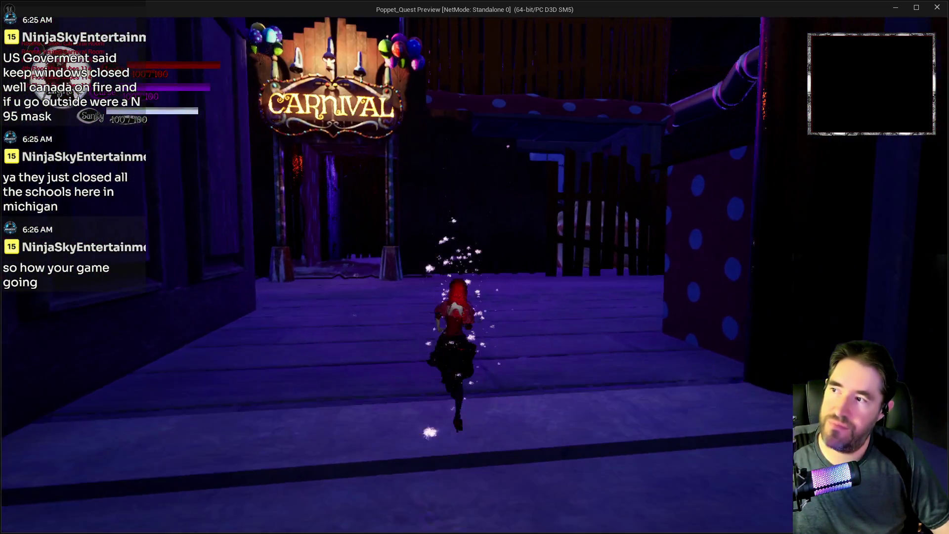
key("w")
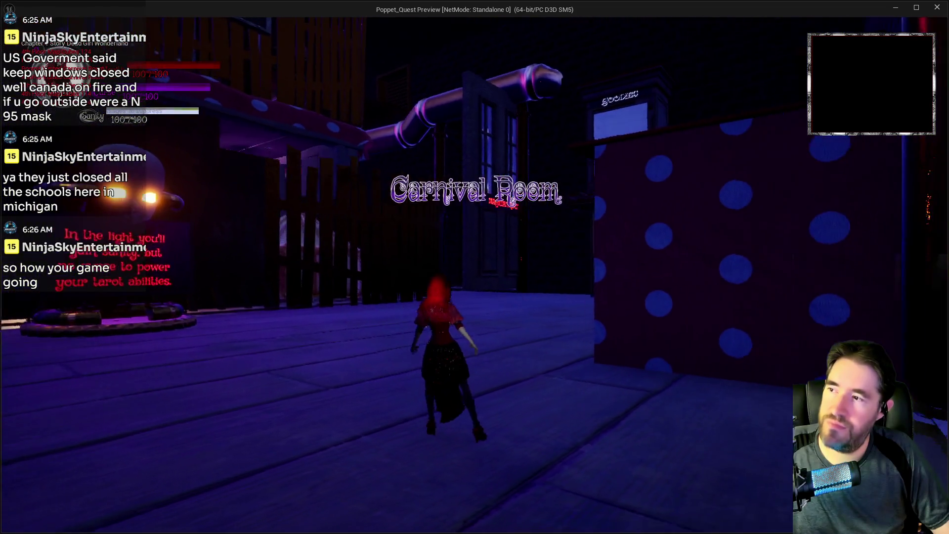
key("w")
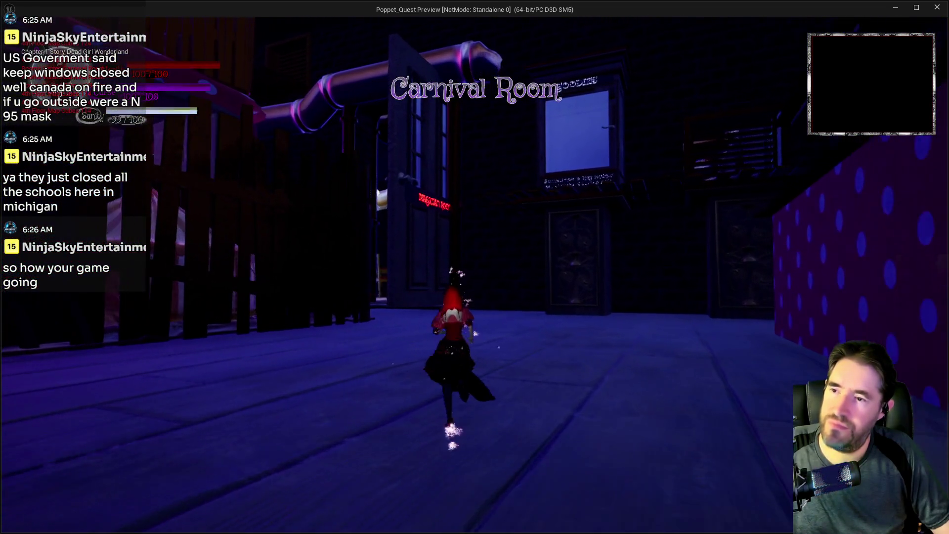
key("w")
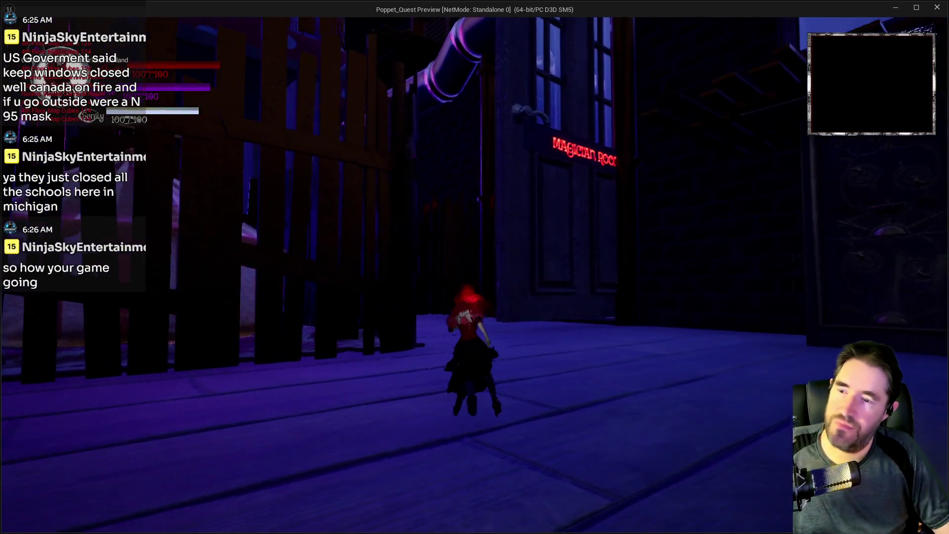
key("w")
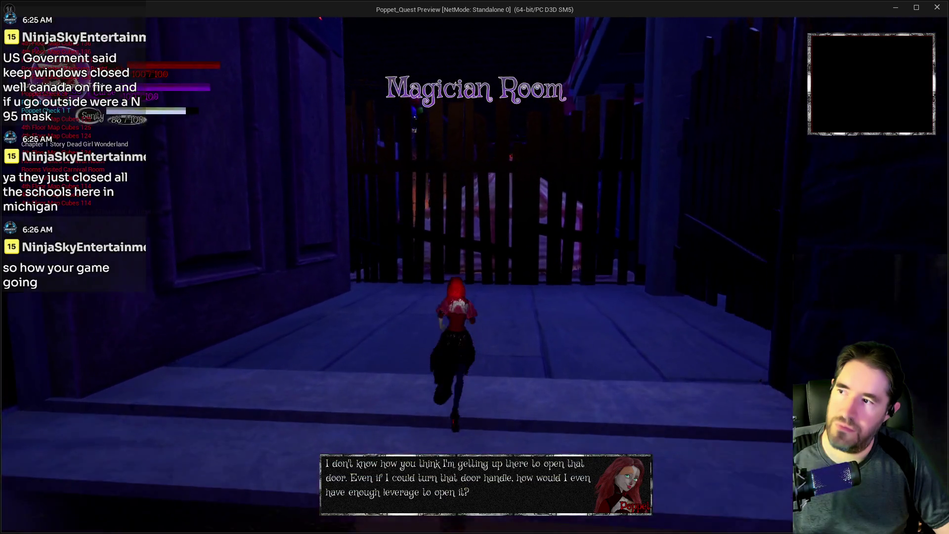
Run back past the carousel props and re-enter the Carnival Room
key("w")
key("w")
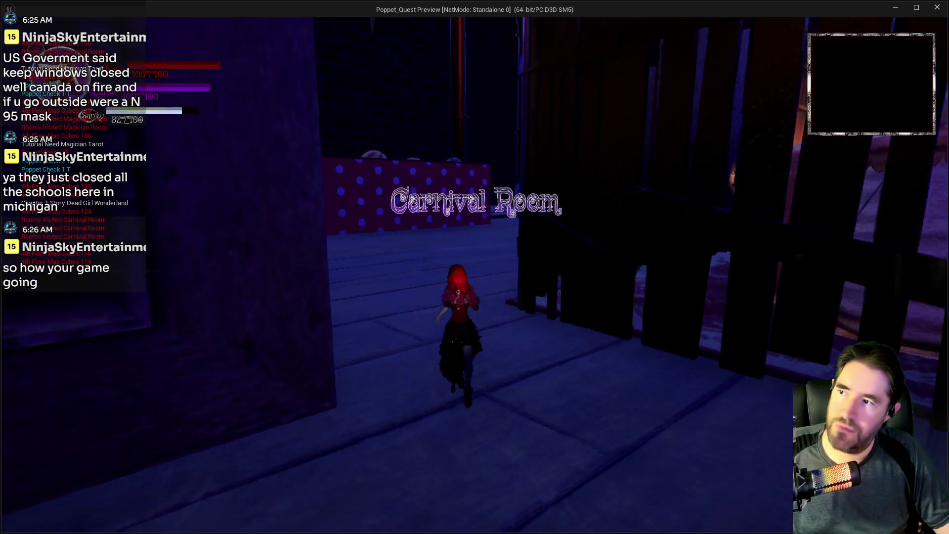
key("w")
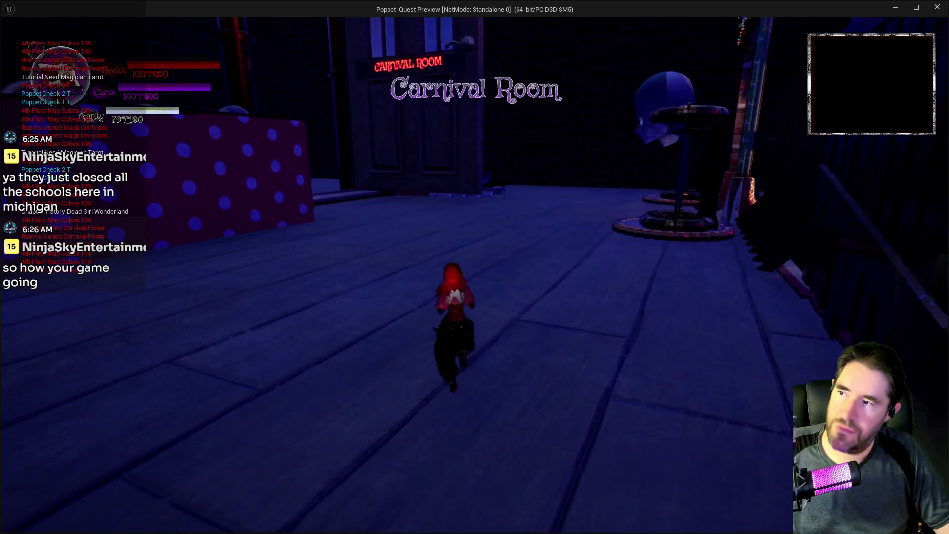
key("w")
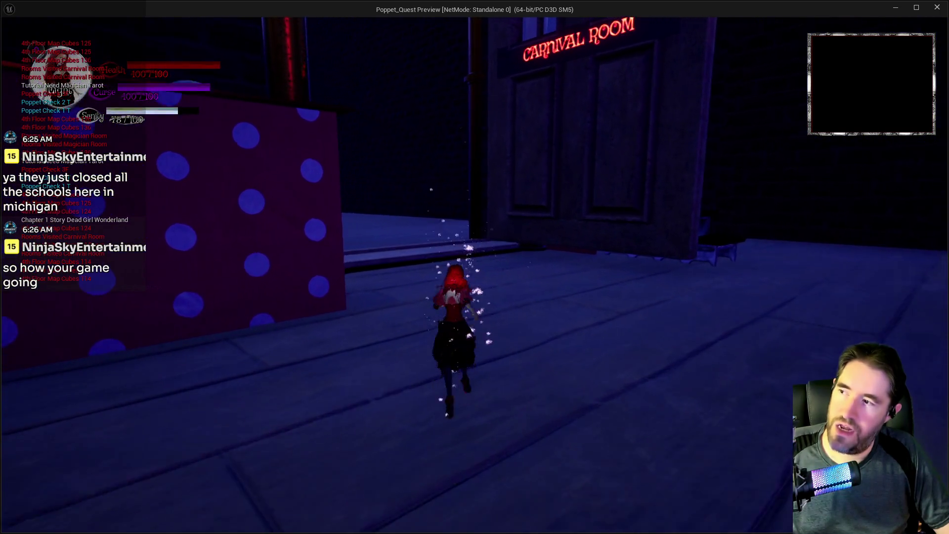
key("w")
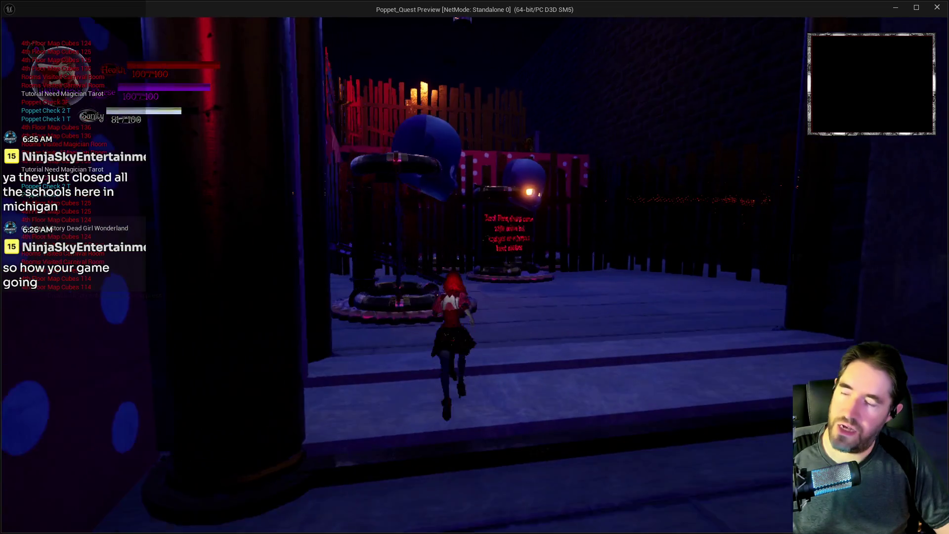
key("w")
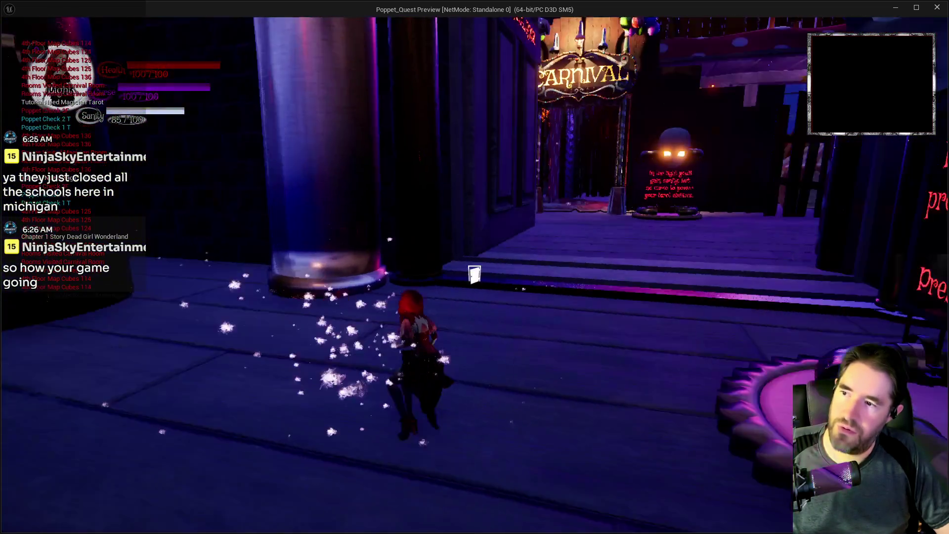
key("w")
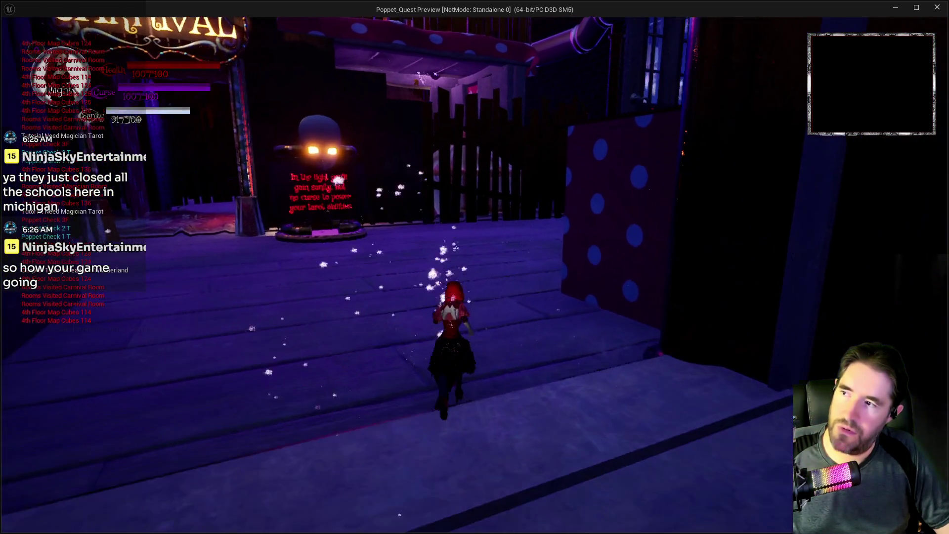
key("w")
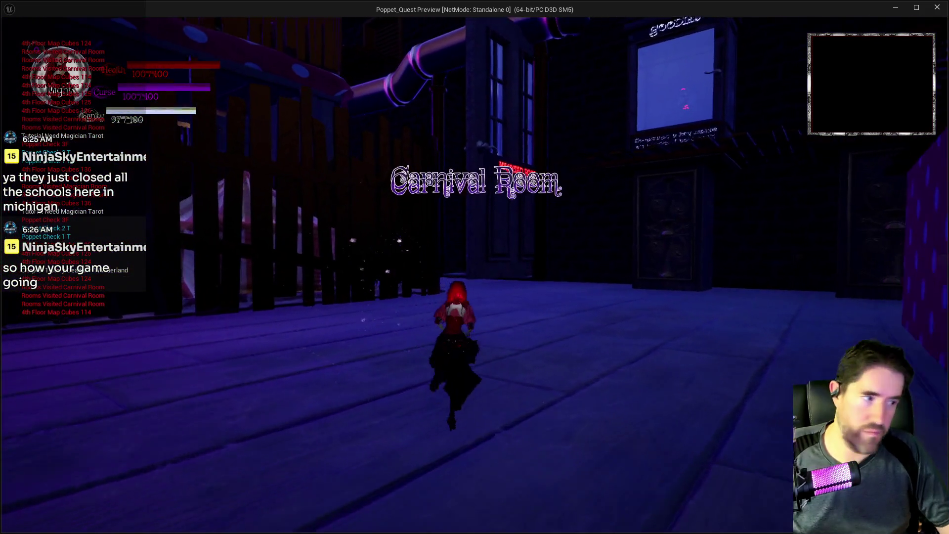
Cross the Carnival Room into the Magician Room again, step back out, and pause the game
key("w")
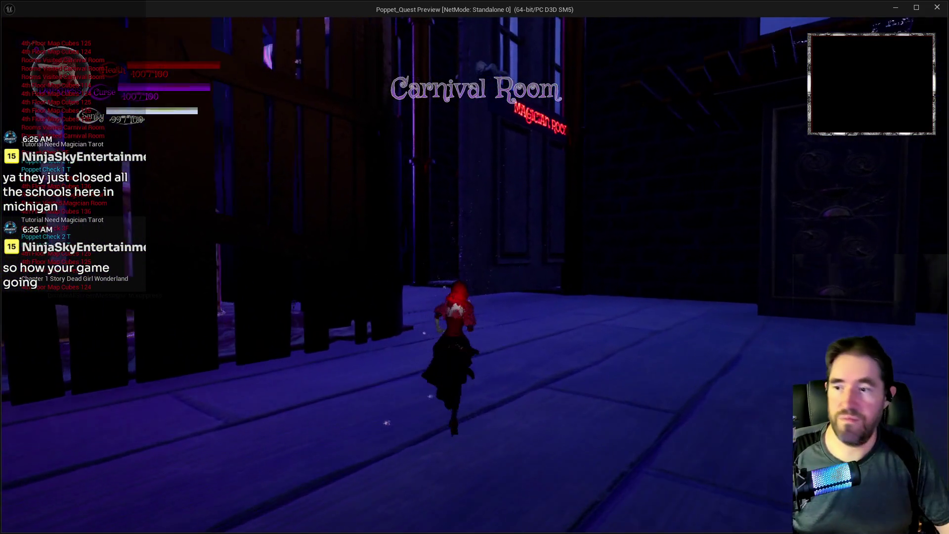
key("w")
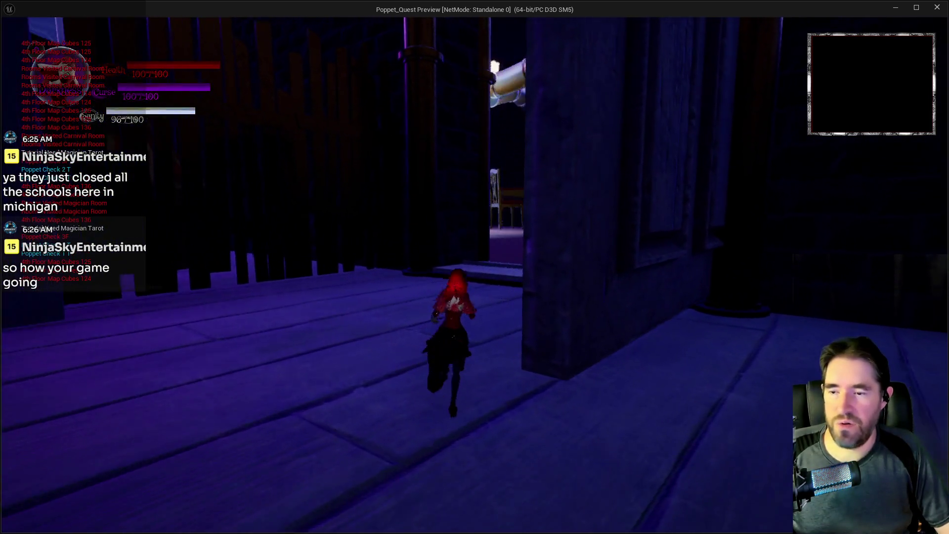
key("w")
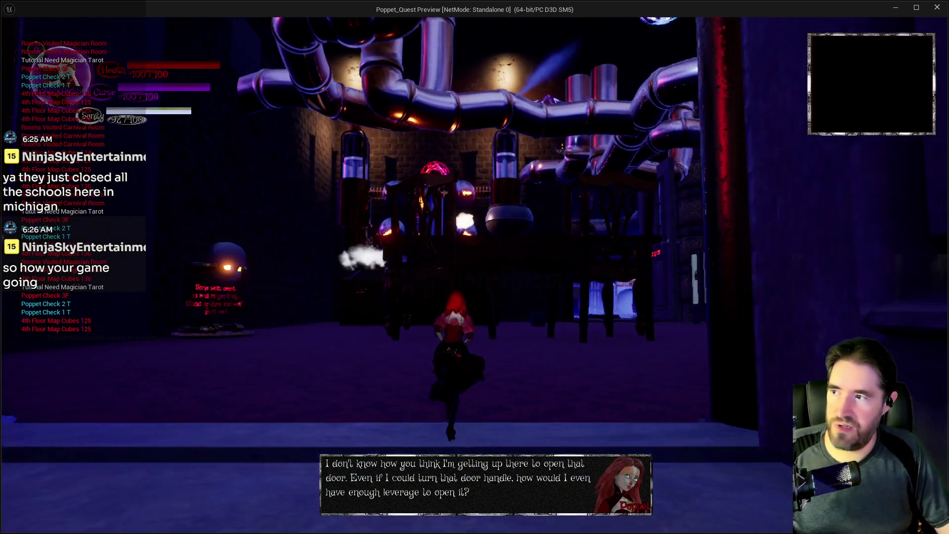
key("s")
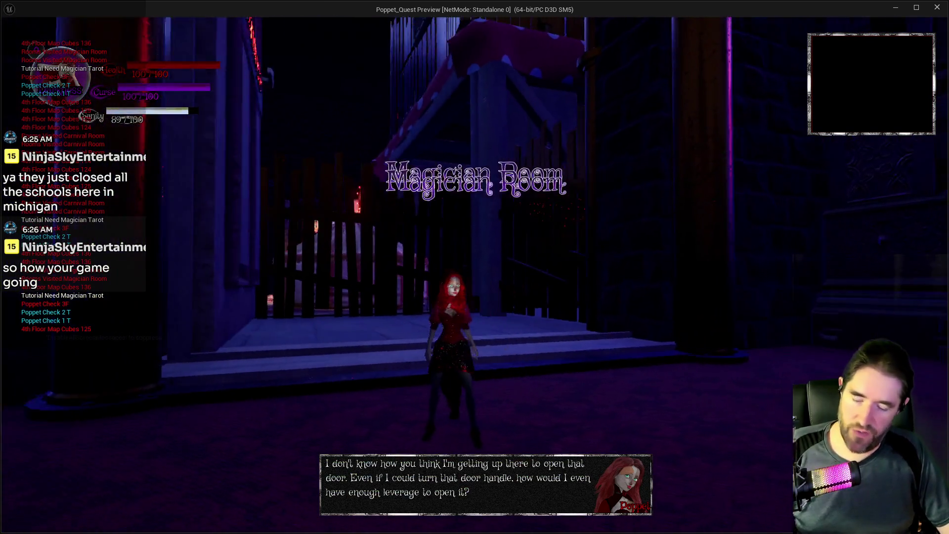
key("Escape")
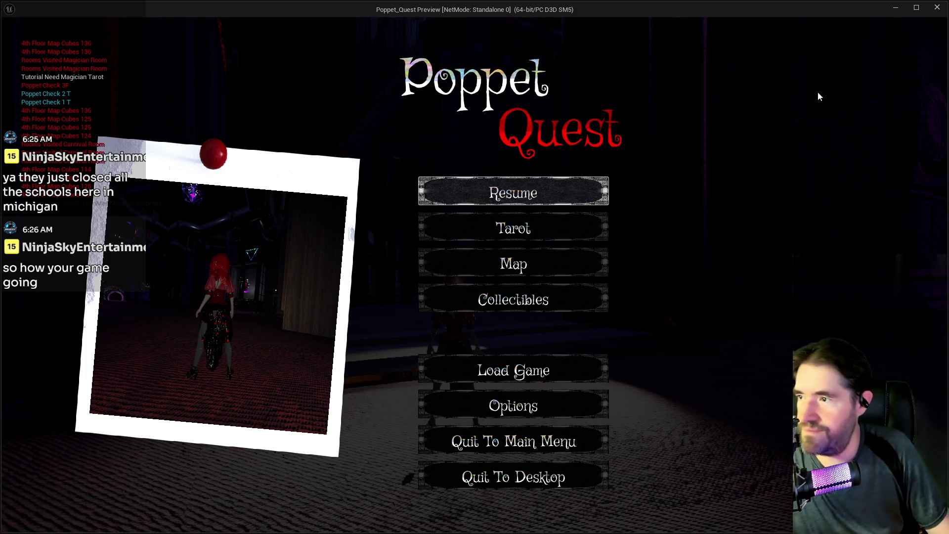
Close the Poppet_Quest preview window to stop the game
left_click(935, 7)
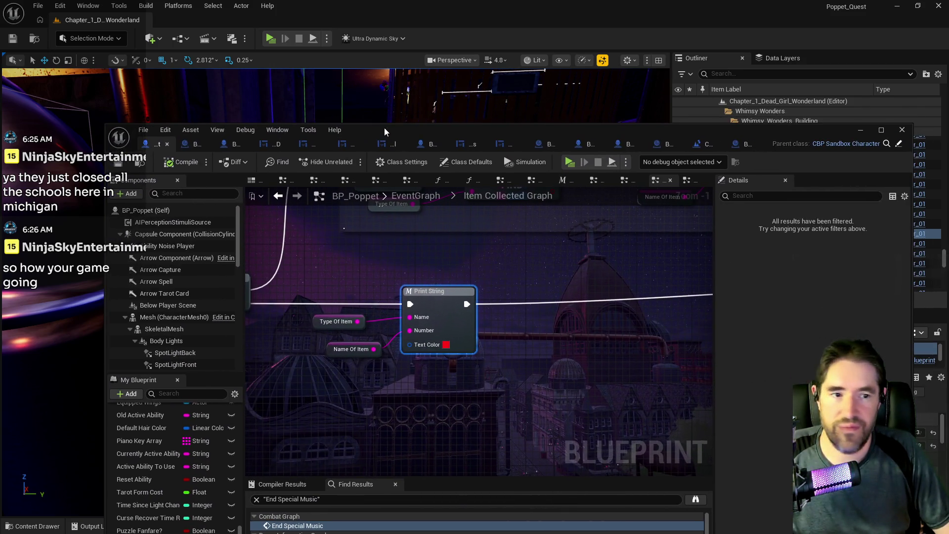
Maximize the BP_Poppet editor and bring the item-collected event, SET chain and Sequence node into view
double_click(384, 128)
left_click_drag(370, 203, 648, 255)
left_click_drag(492, 298, 357, 299)
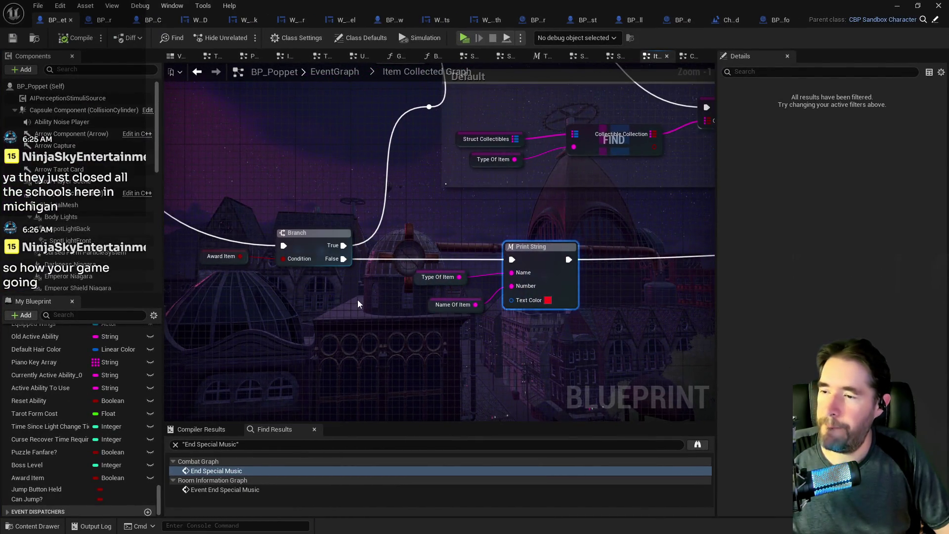
scroll(267, 209, "down", 2)
mouse_move(267, 209)
left_mouse_down()
mouse_move(237, 203)
mouse_move(359, 186)
mouse_move(716, 195)
left_mouse_up()
mouse_move(402, 298)
left_mouse_down()
mouse_move(493, 254)
mouse_move(505, 236)
left_mouse_up()
left_click_drag(705, 220, 334, 237)
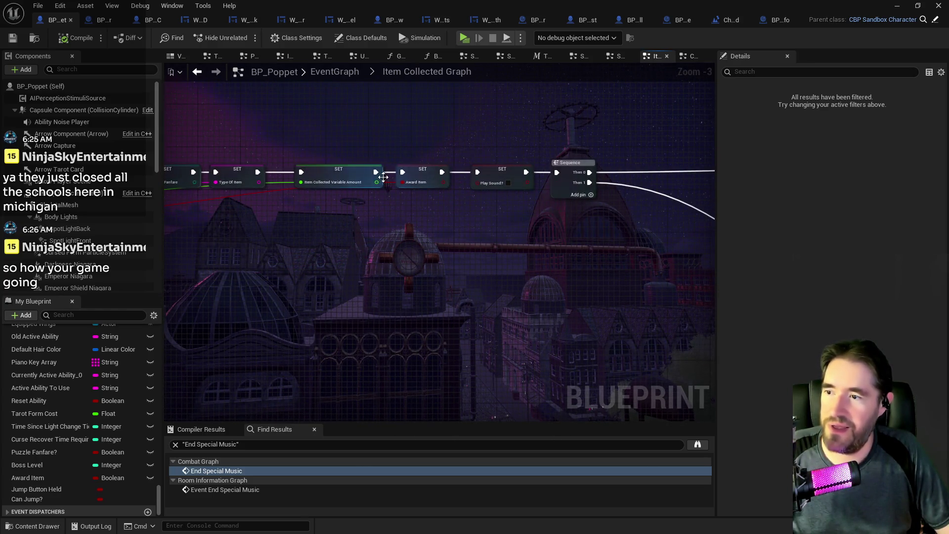
Inspect the Award Item and Play Sound? SET nodes, then survey the zoomed-out graph
left_click(436, 171)
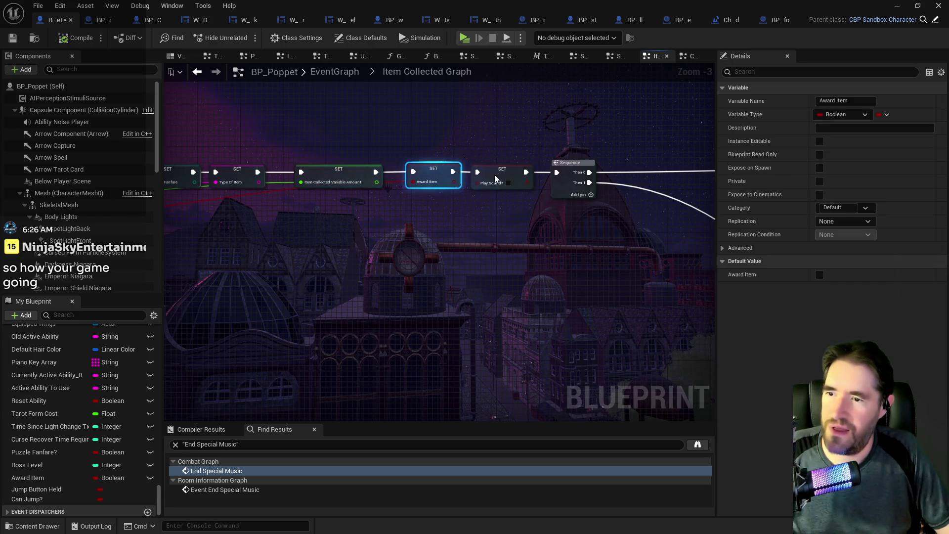
left_click_drag(495, 177, 505, 179)
scroll(513, 199, "down", 3)
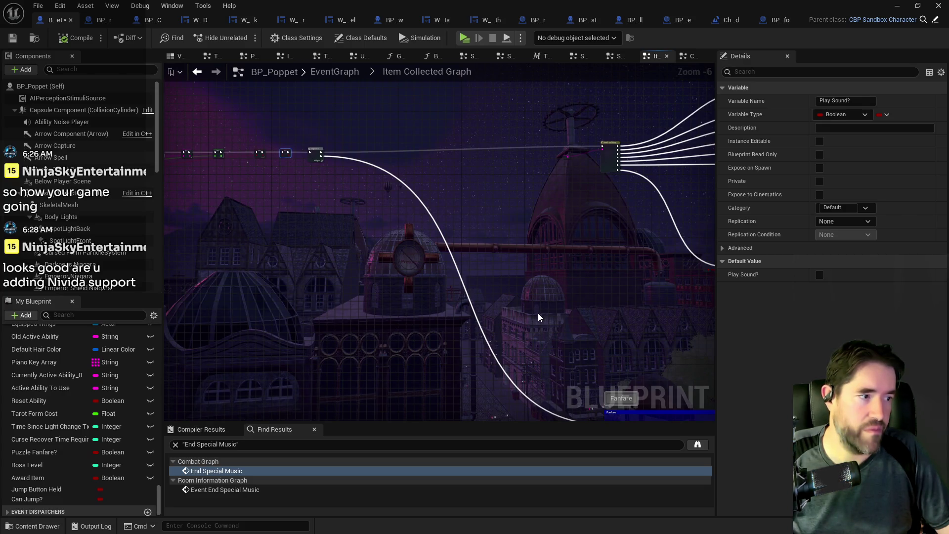
scroll(544, 321, "down", 2)
mouse_move(544, 321)
left_mouse_down()
mouse_move(343, 254)
mouse_move(381, 259)
mouse_move(534, 364)
left_mouse_up()
scroll(359, 252, "up", 5)
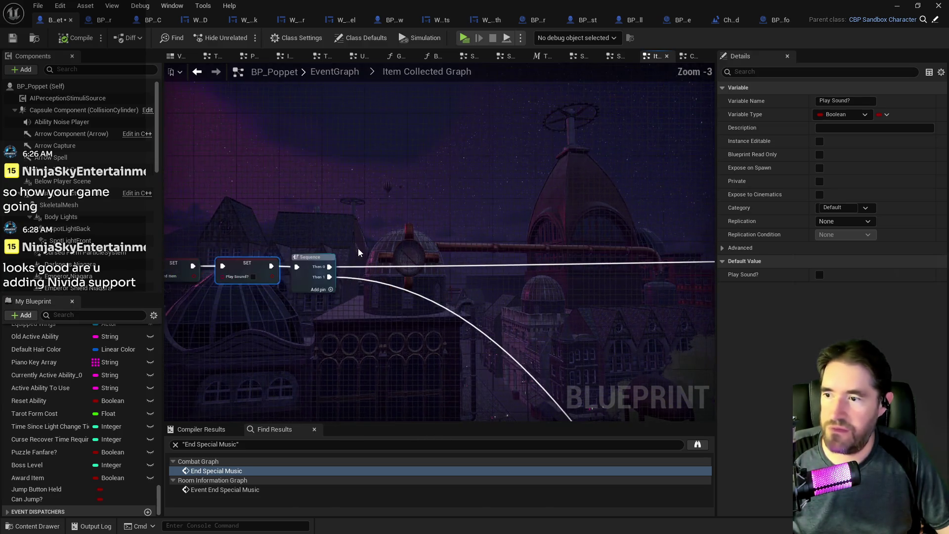